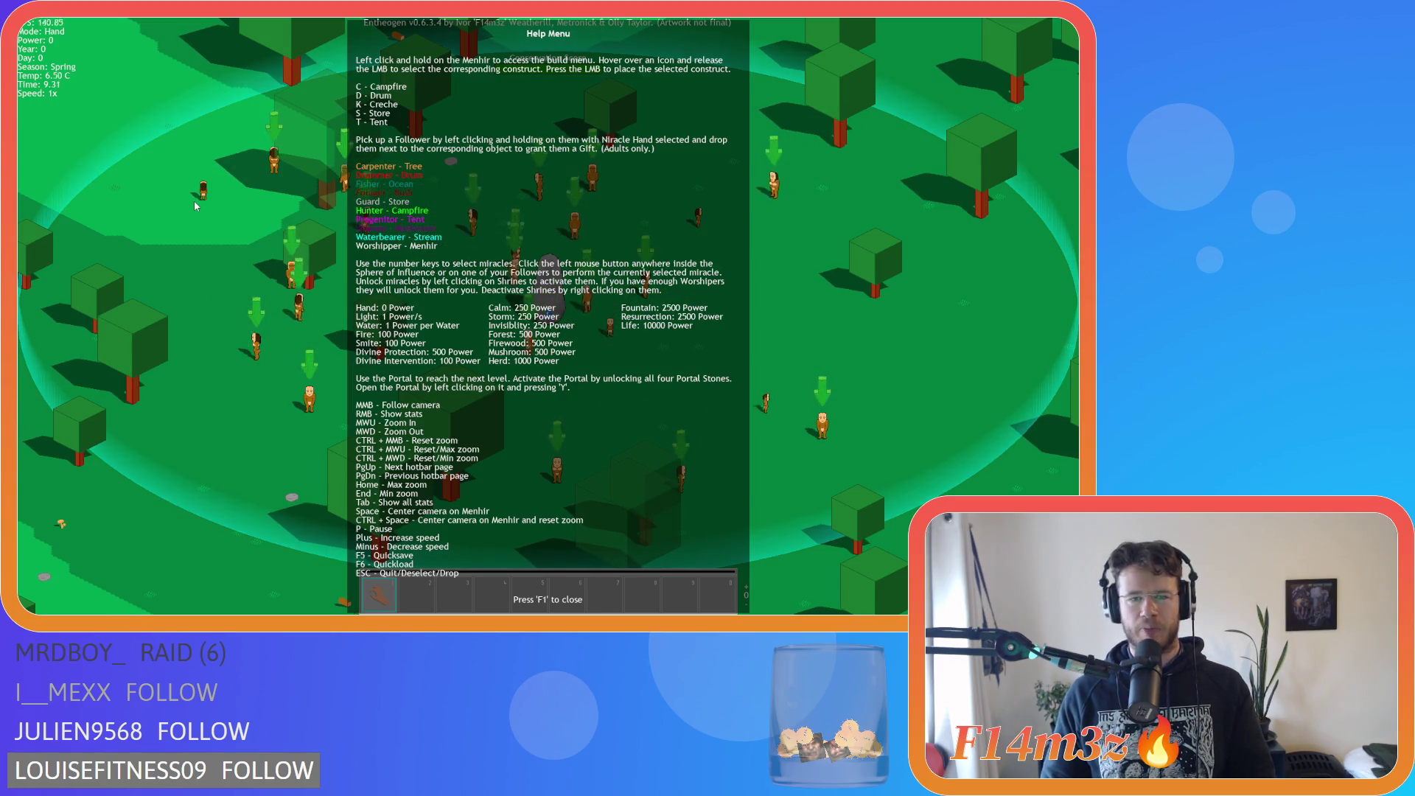
Toggle Entheogen's help reference with F1 a few times to review hotkeys, follower roles and miracle costs.
key(F1)
key(F1)
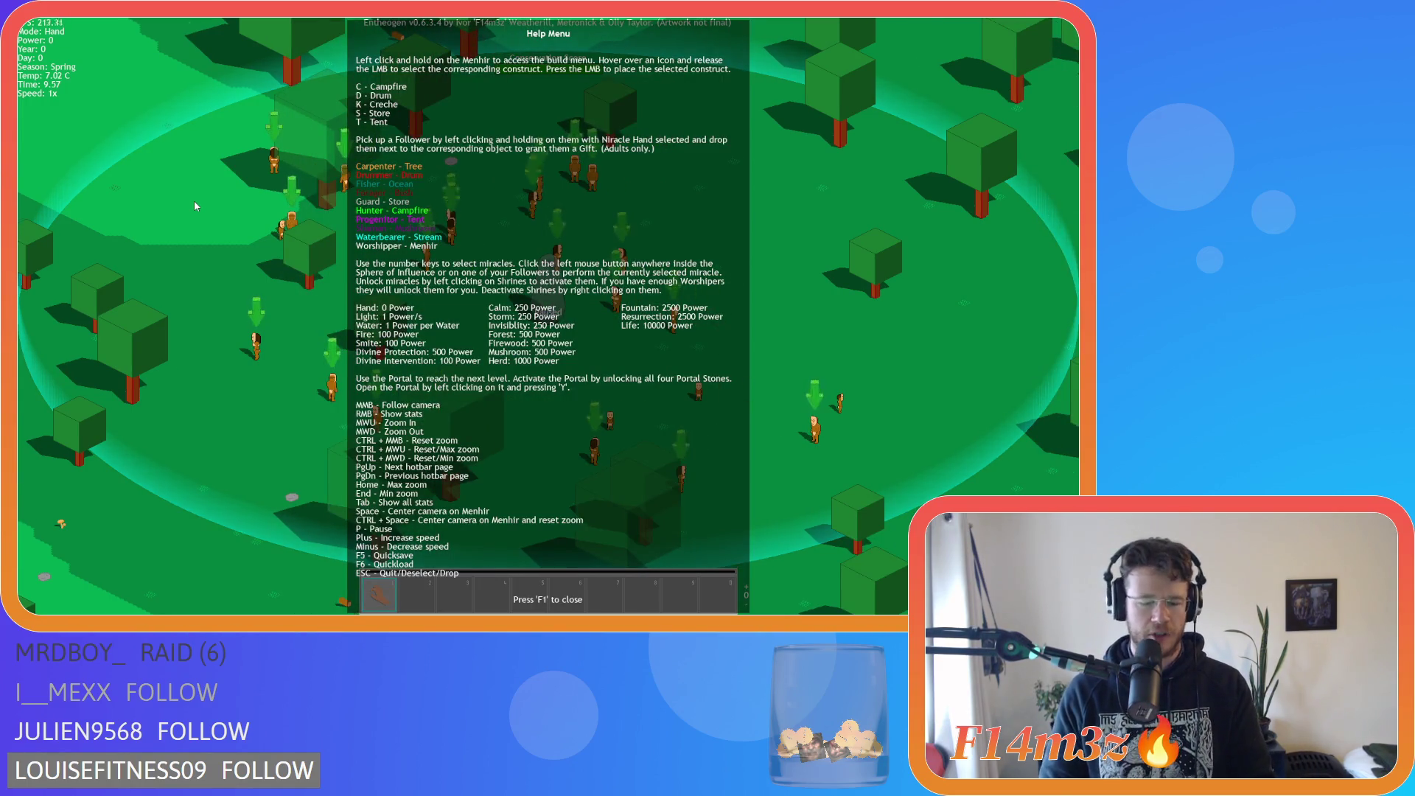
key(F1)
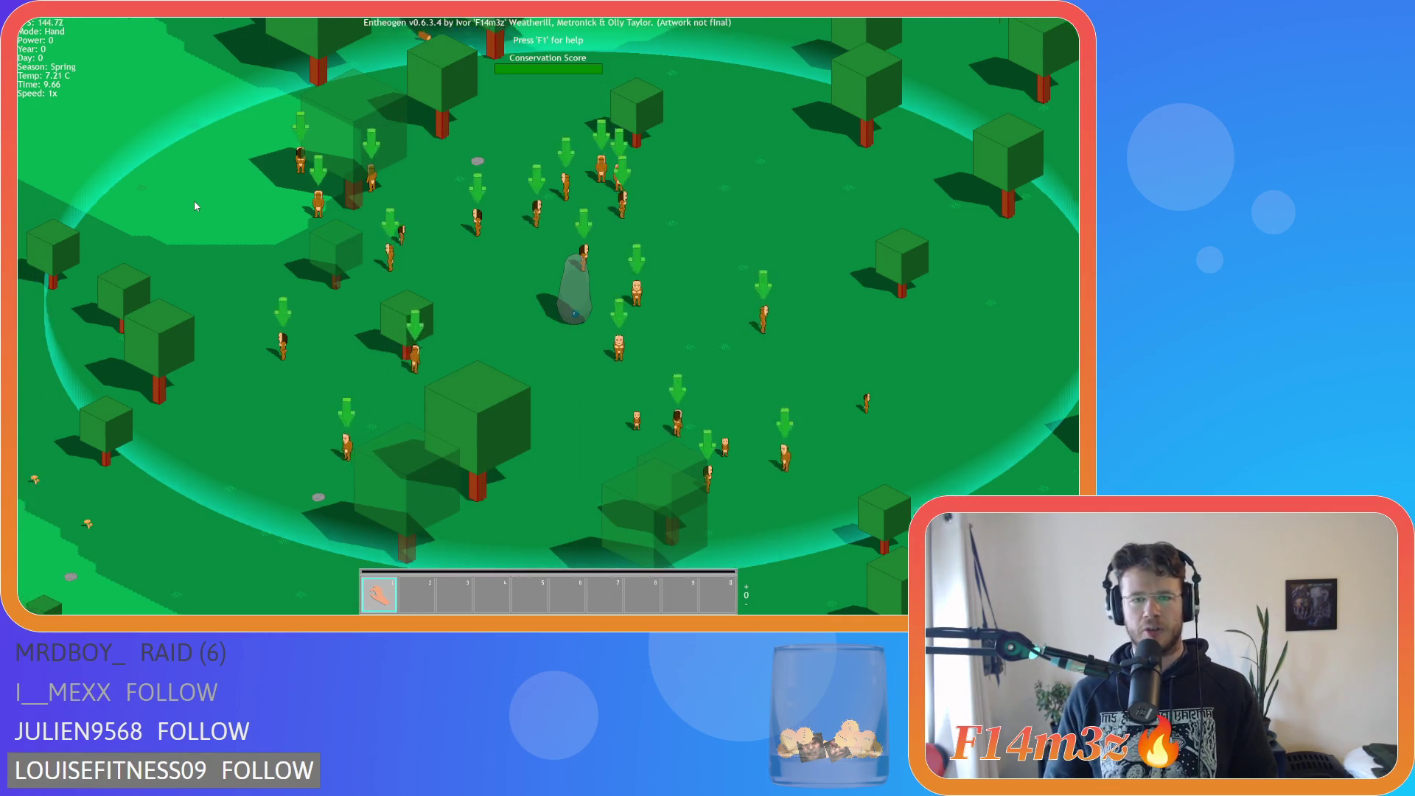
key(F1)
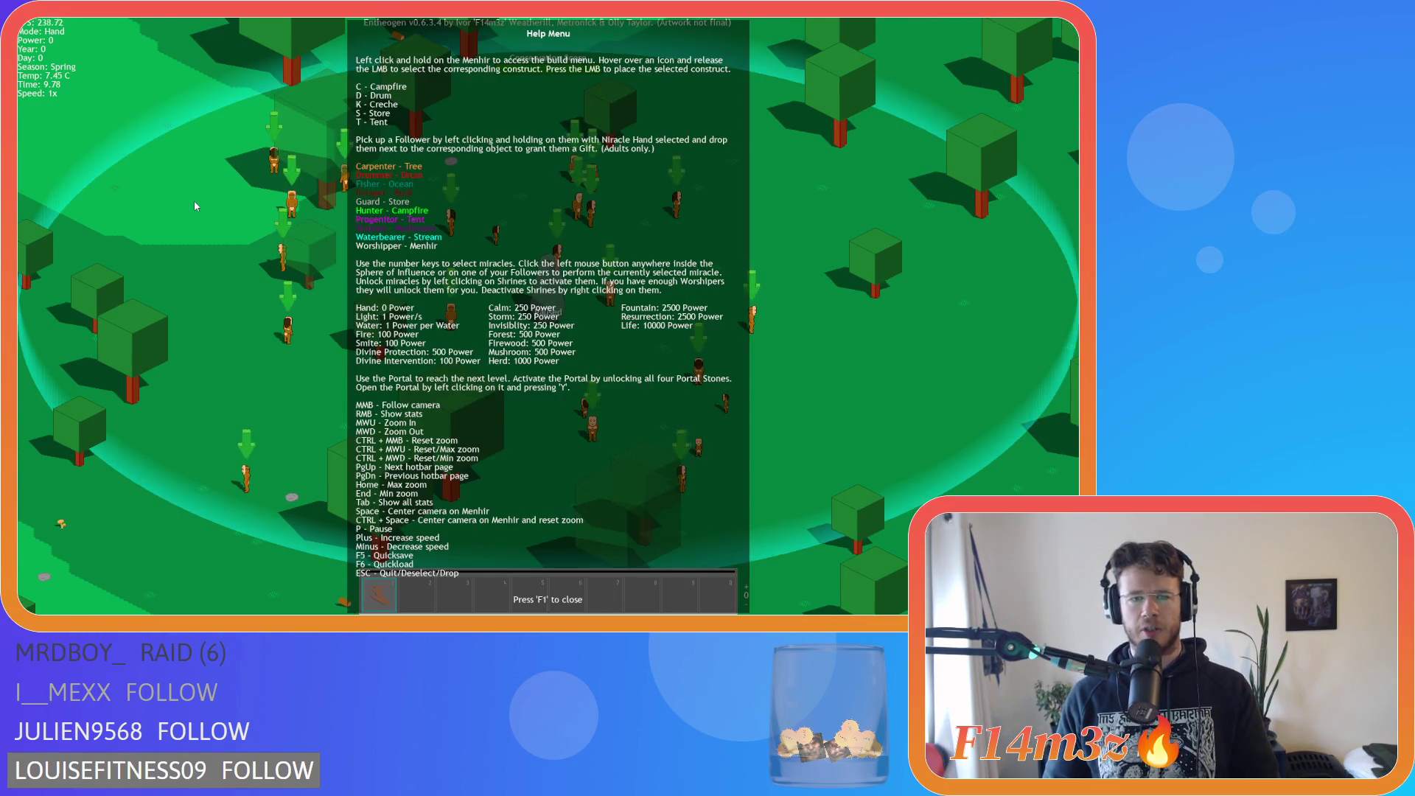
key(F1)
key(F1)
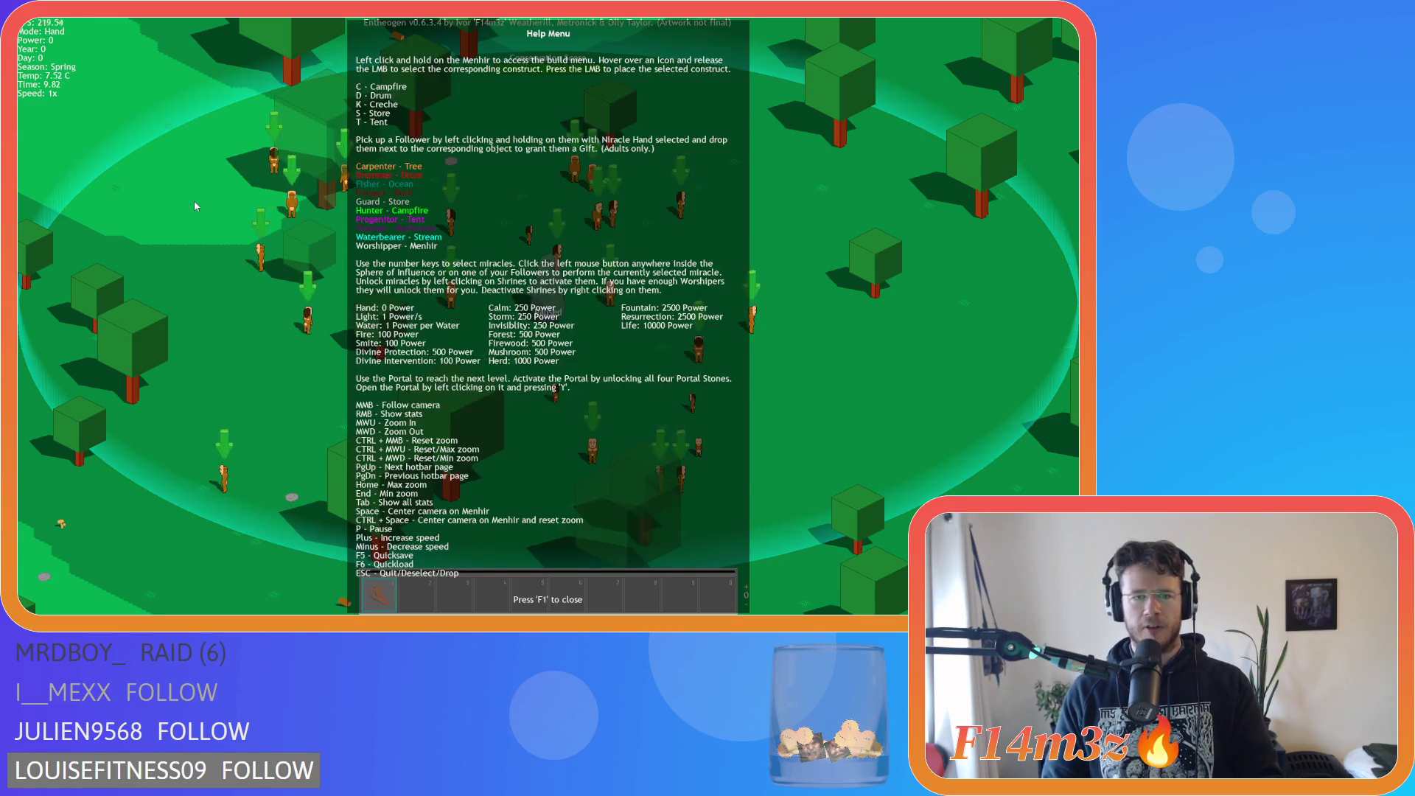
key(F1)
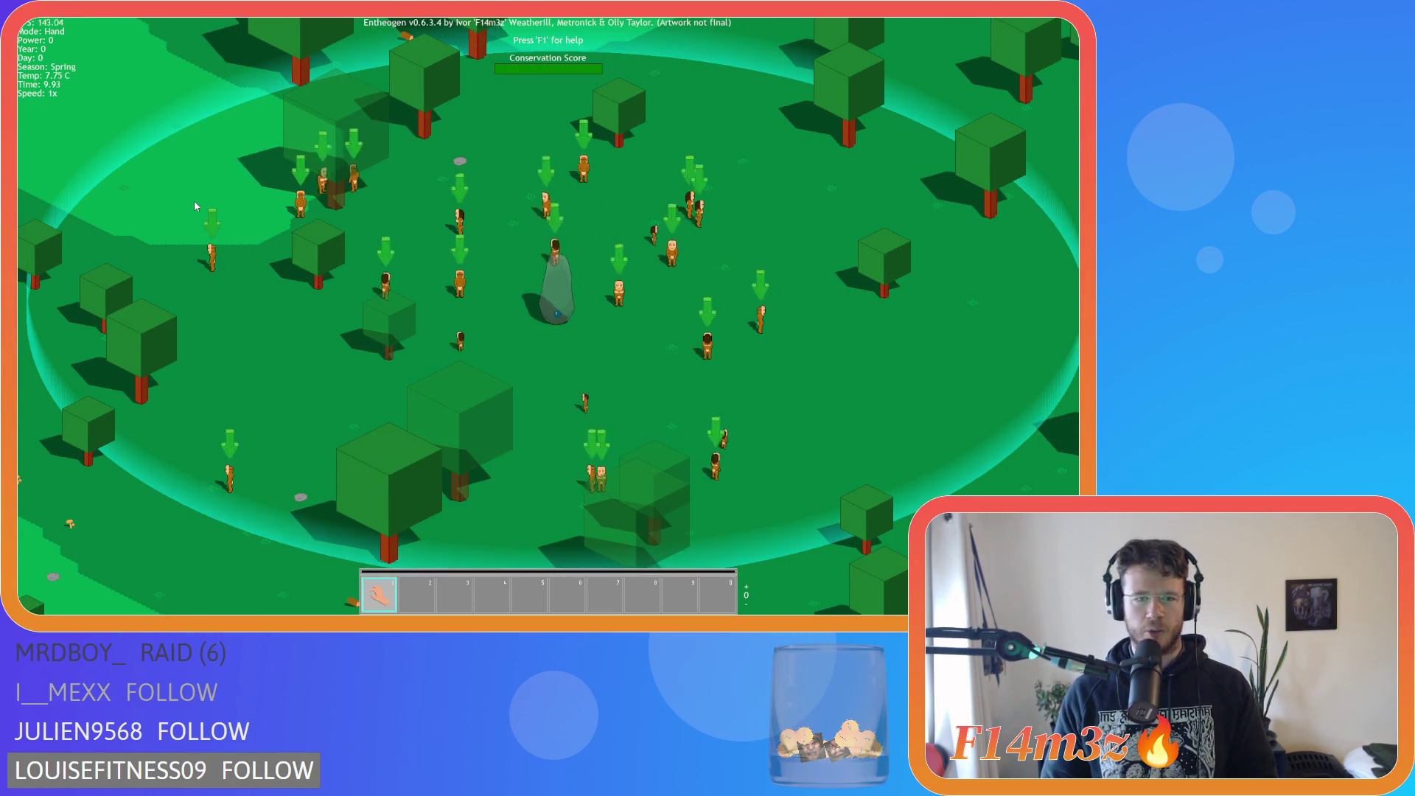
Glance at the help reference again and pan the camera left and right across the clearing.
key(F1)
key(F1)
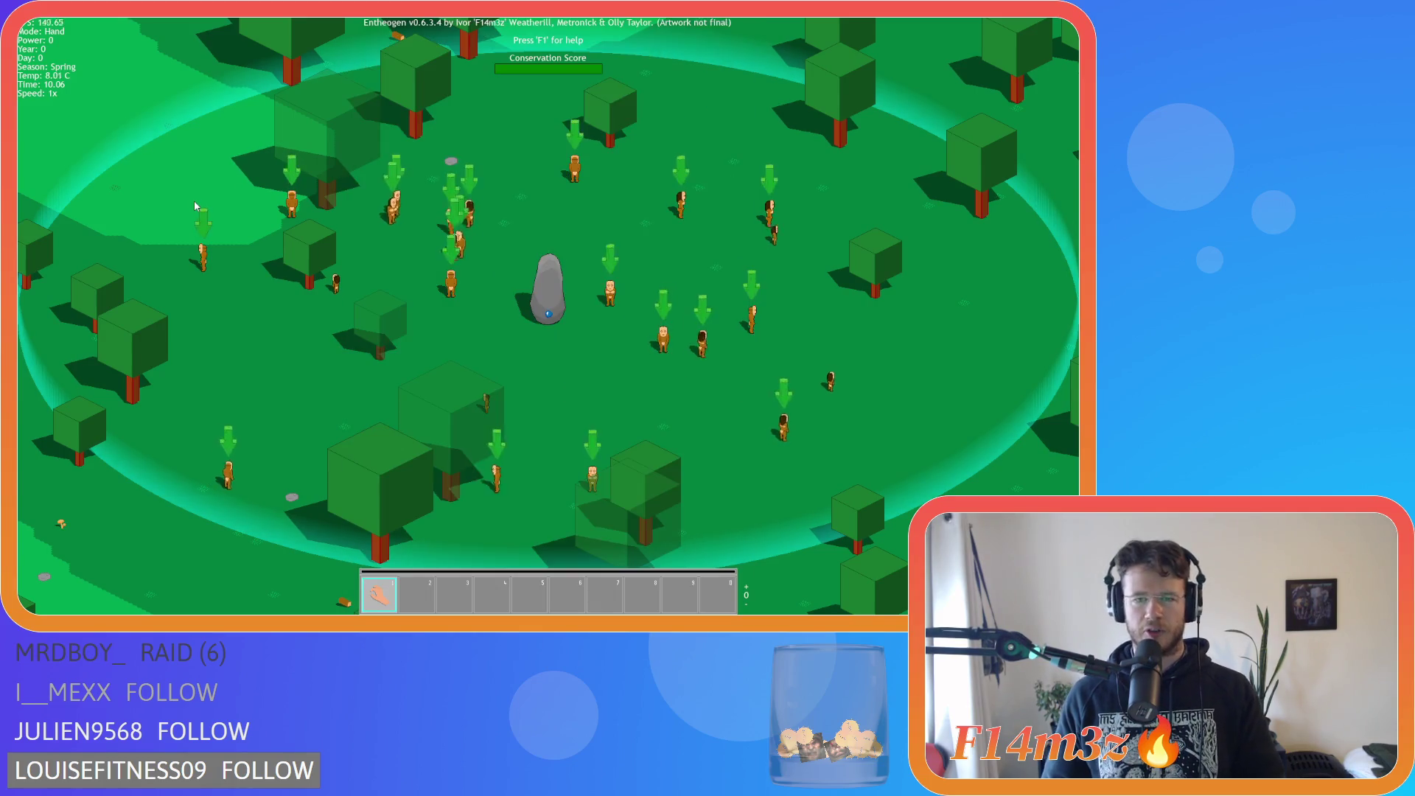
key(a)
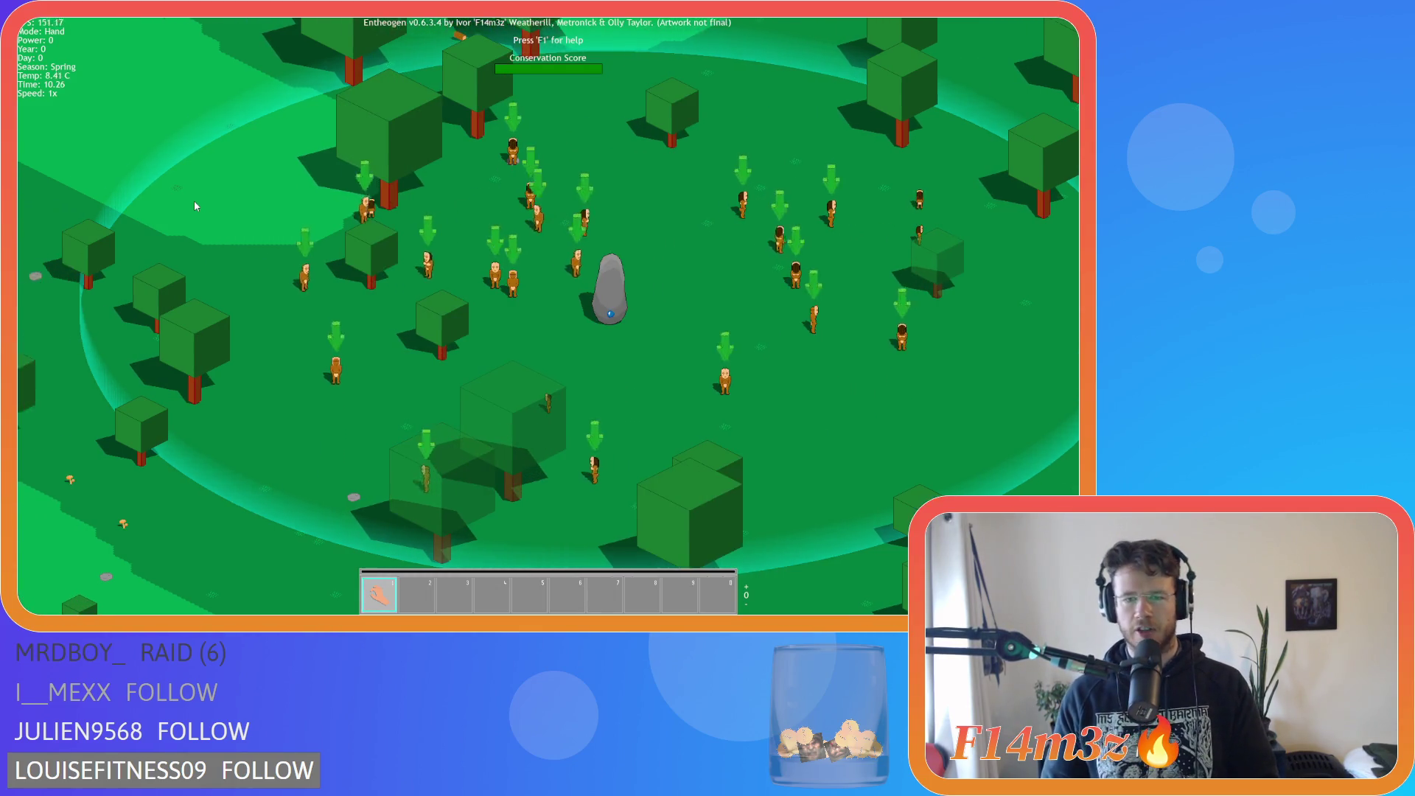
key(d)
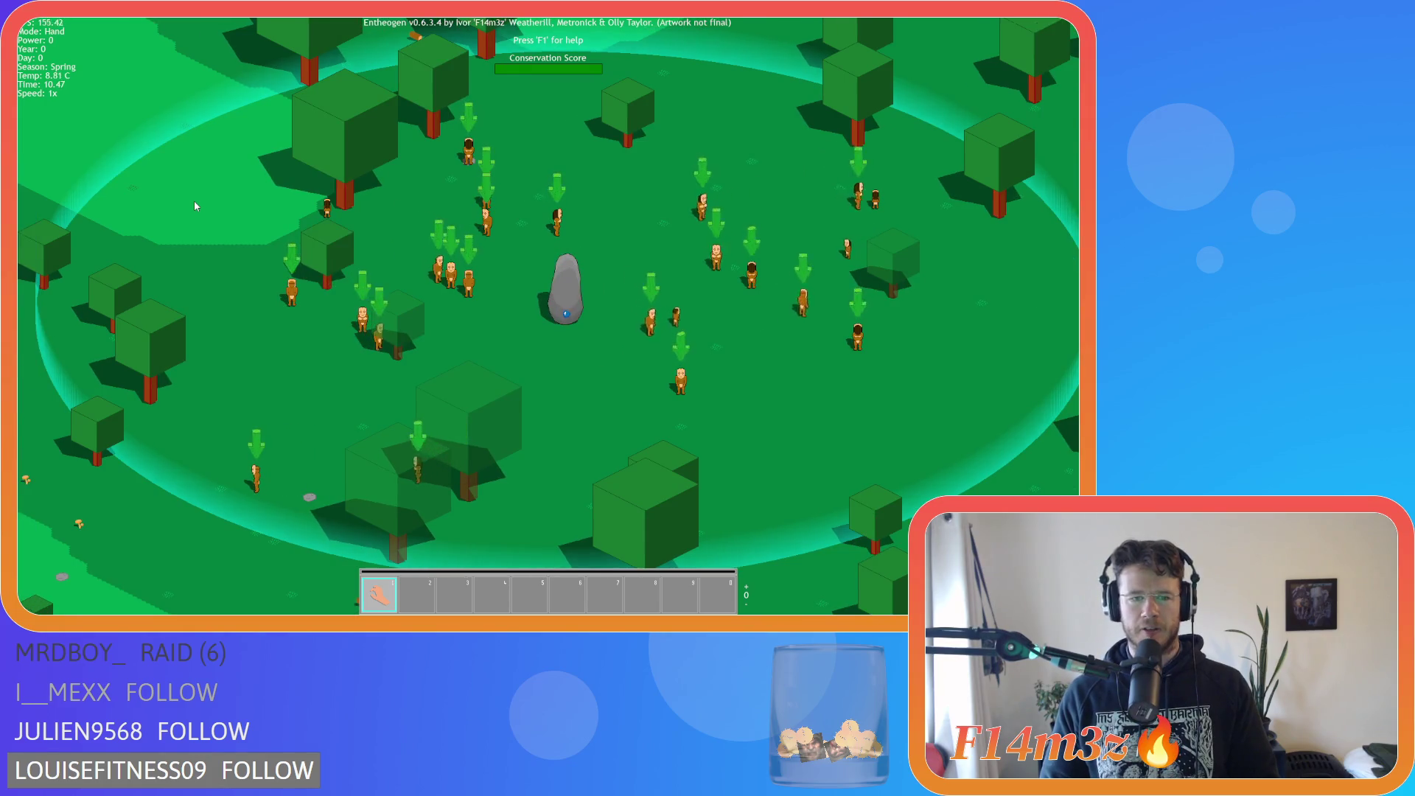
key(a)
key(d)
key(F1)
key(F1)
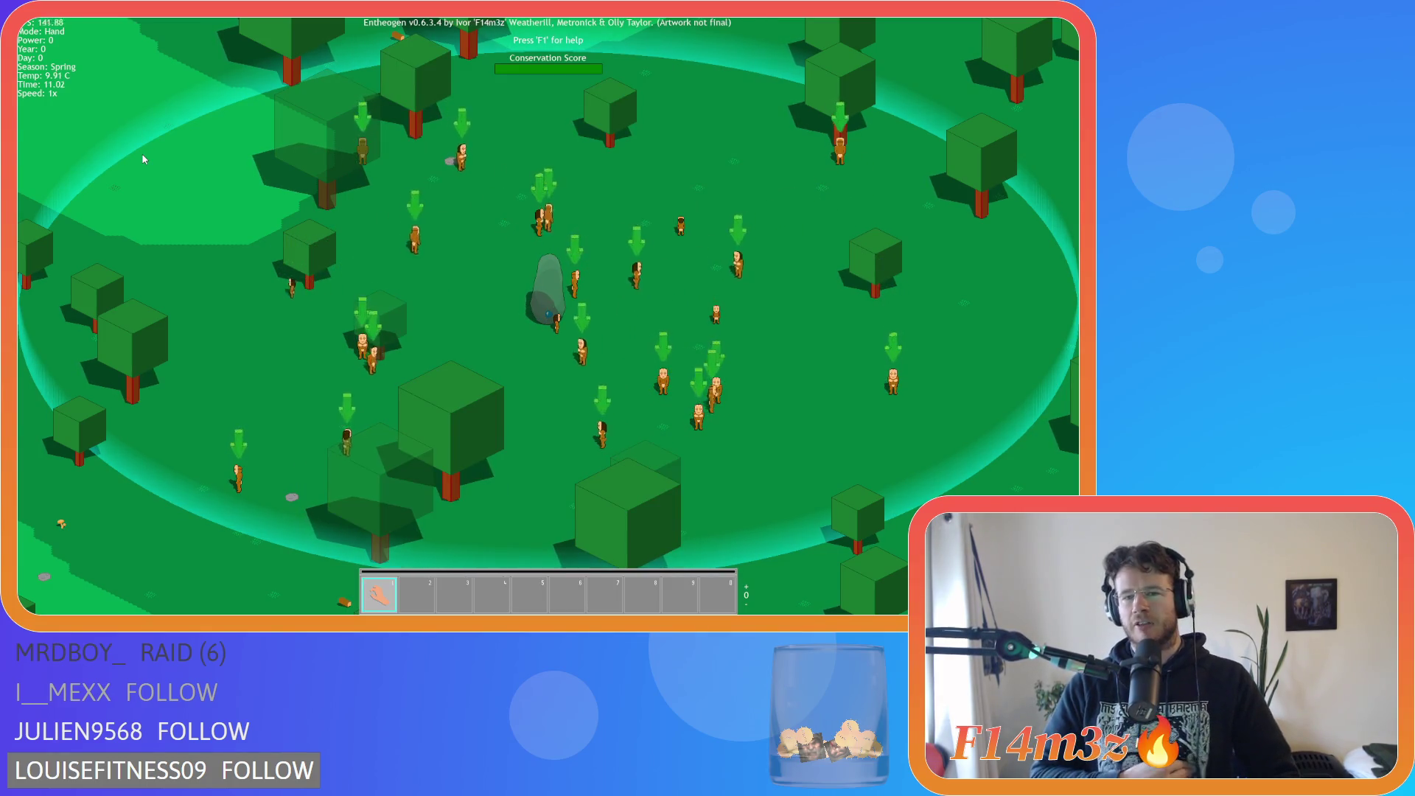
scroll(133, 149, down, 2)
scroll(133, 149, up, 2)
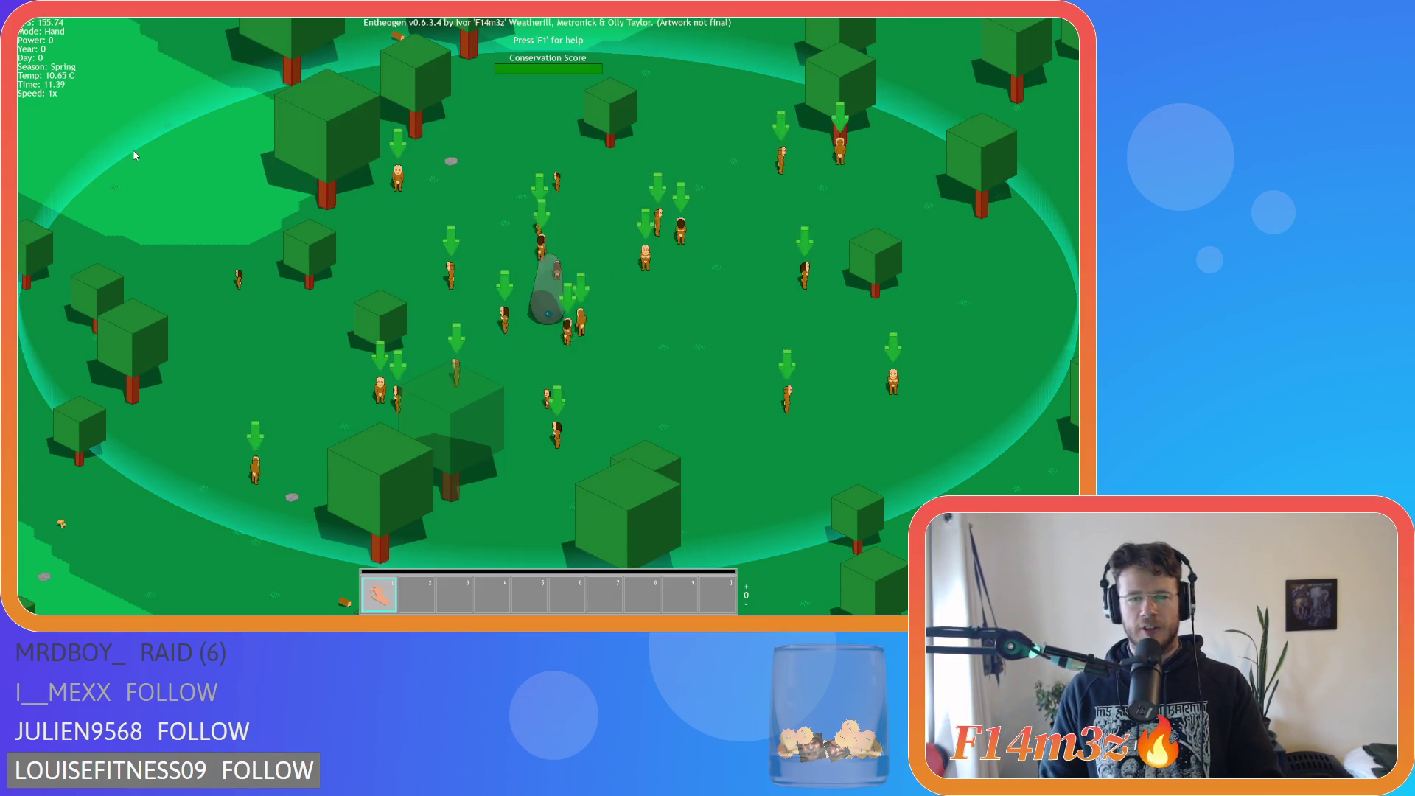
Pan around the clearing, then bring up the 'Are you sure you want to quit?' prompt.
key(d)
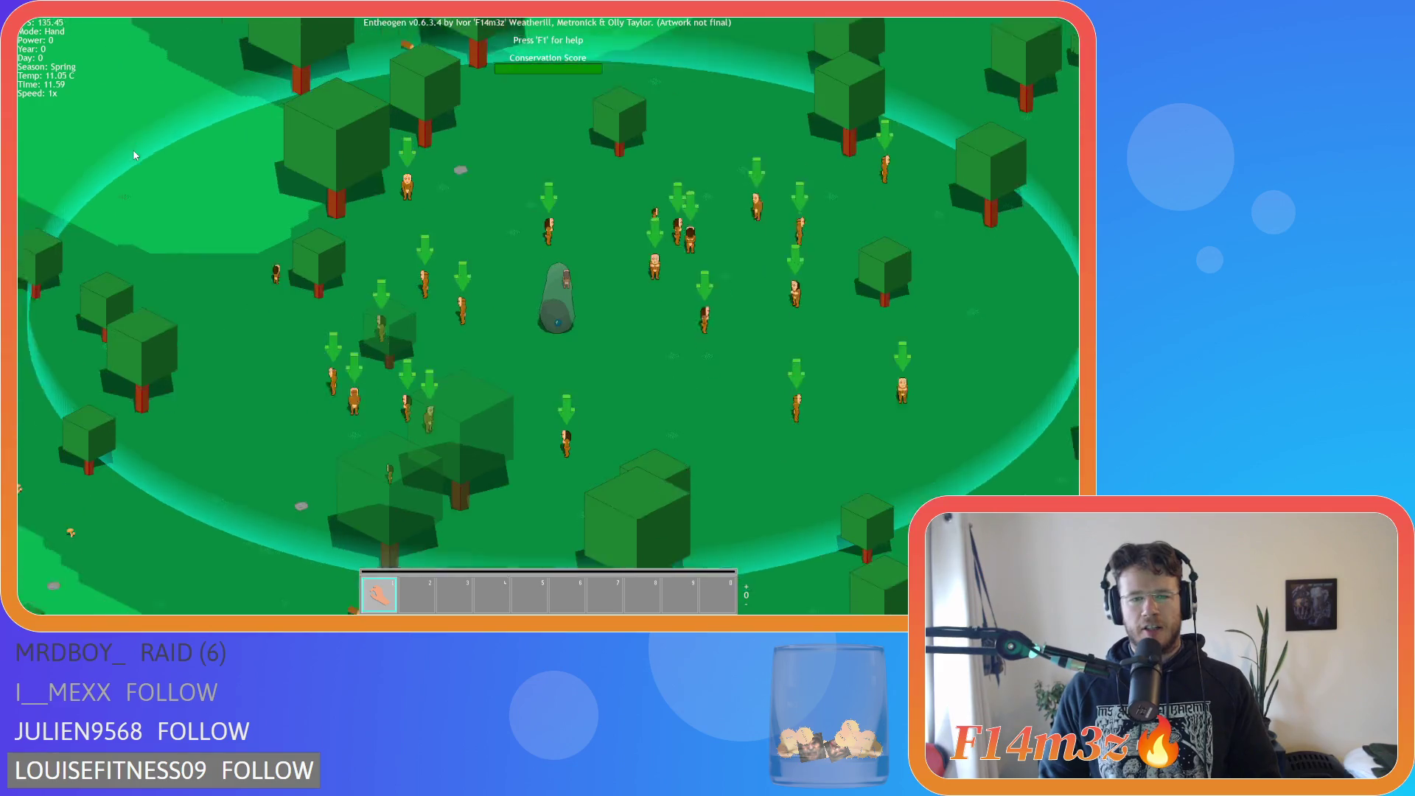
key(s)
key(d)
key(w)
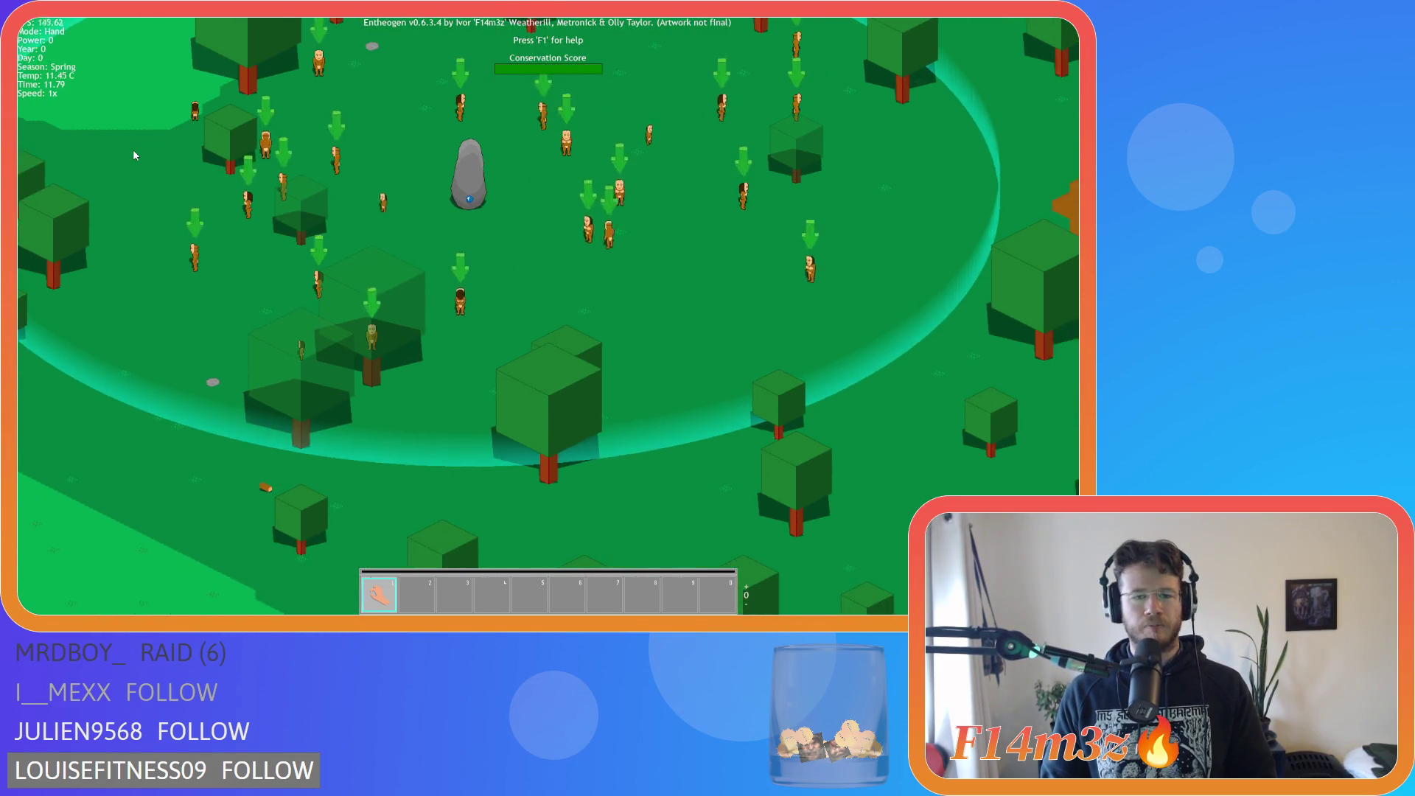
key(a)
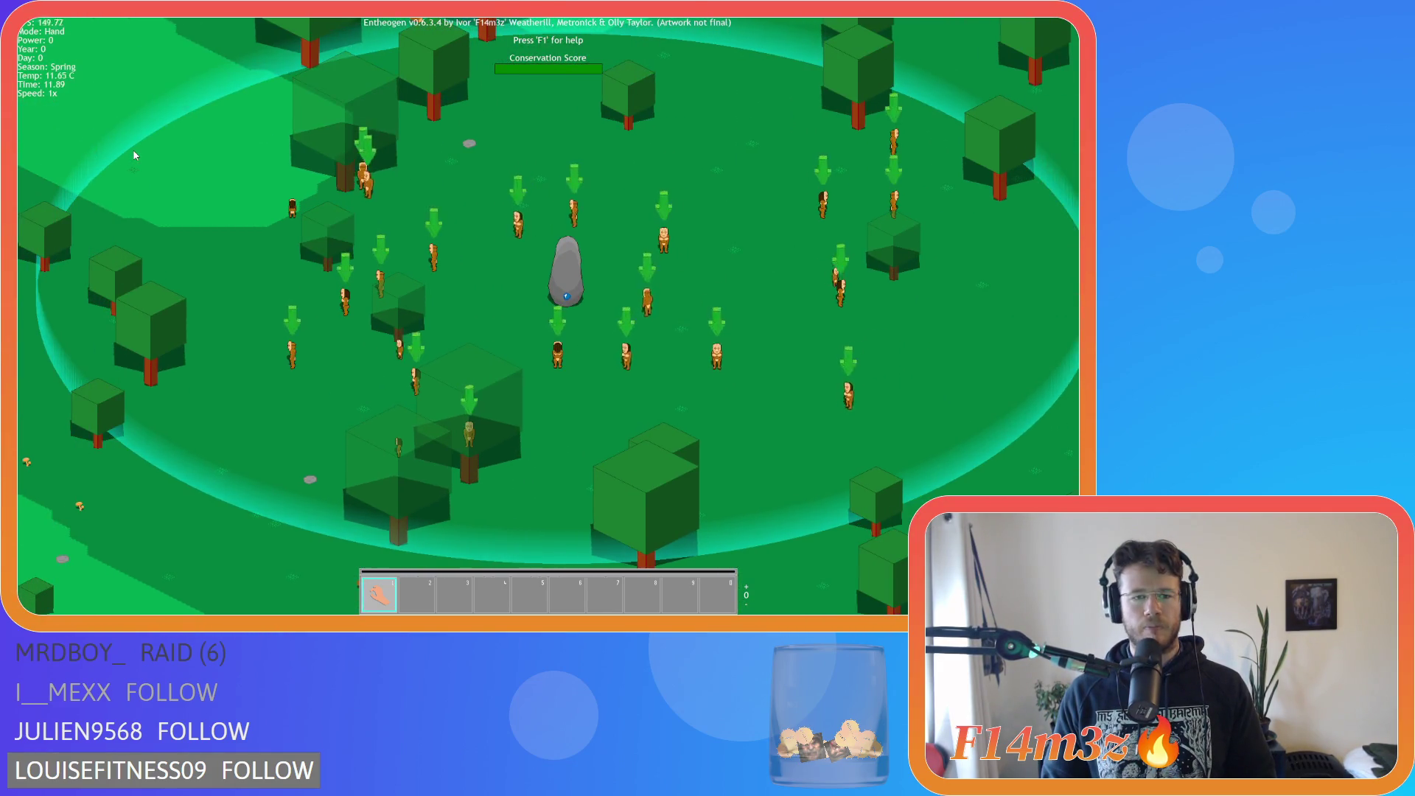
key(Escape)
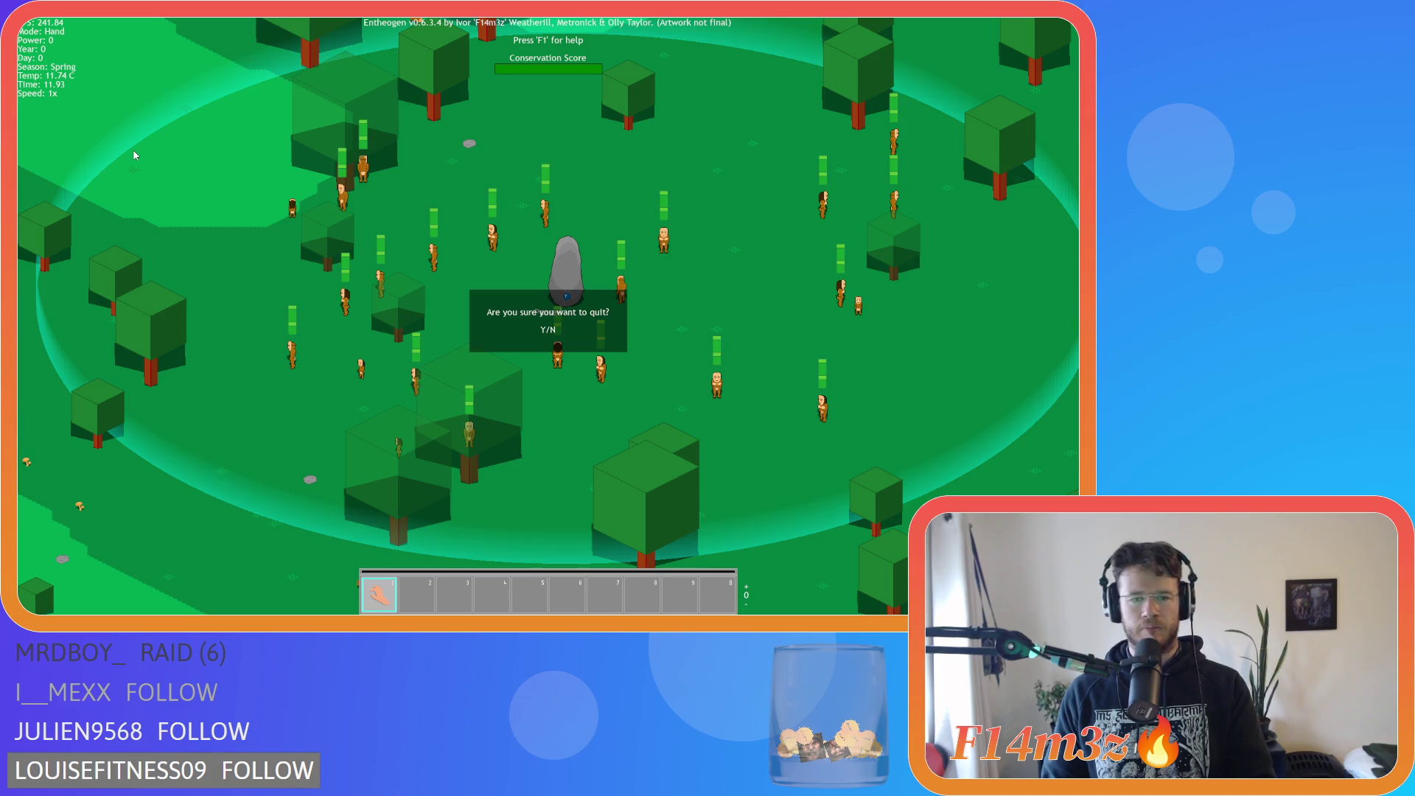
Quit to the title screen, load the save and pan the clearing, then quit back to the title menu.
key(y)
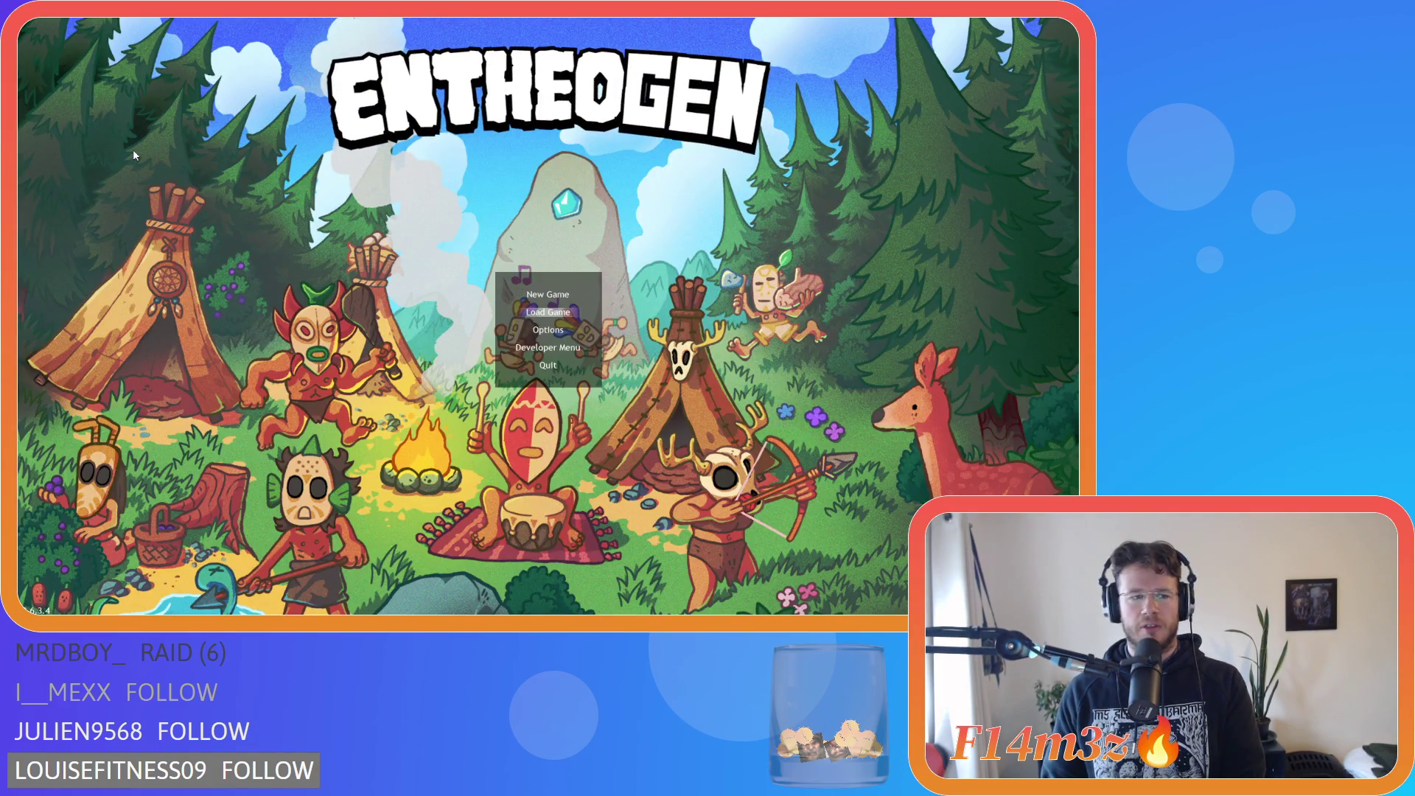
key(Return)
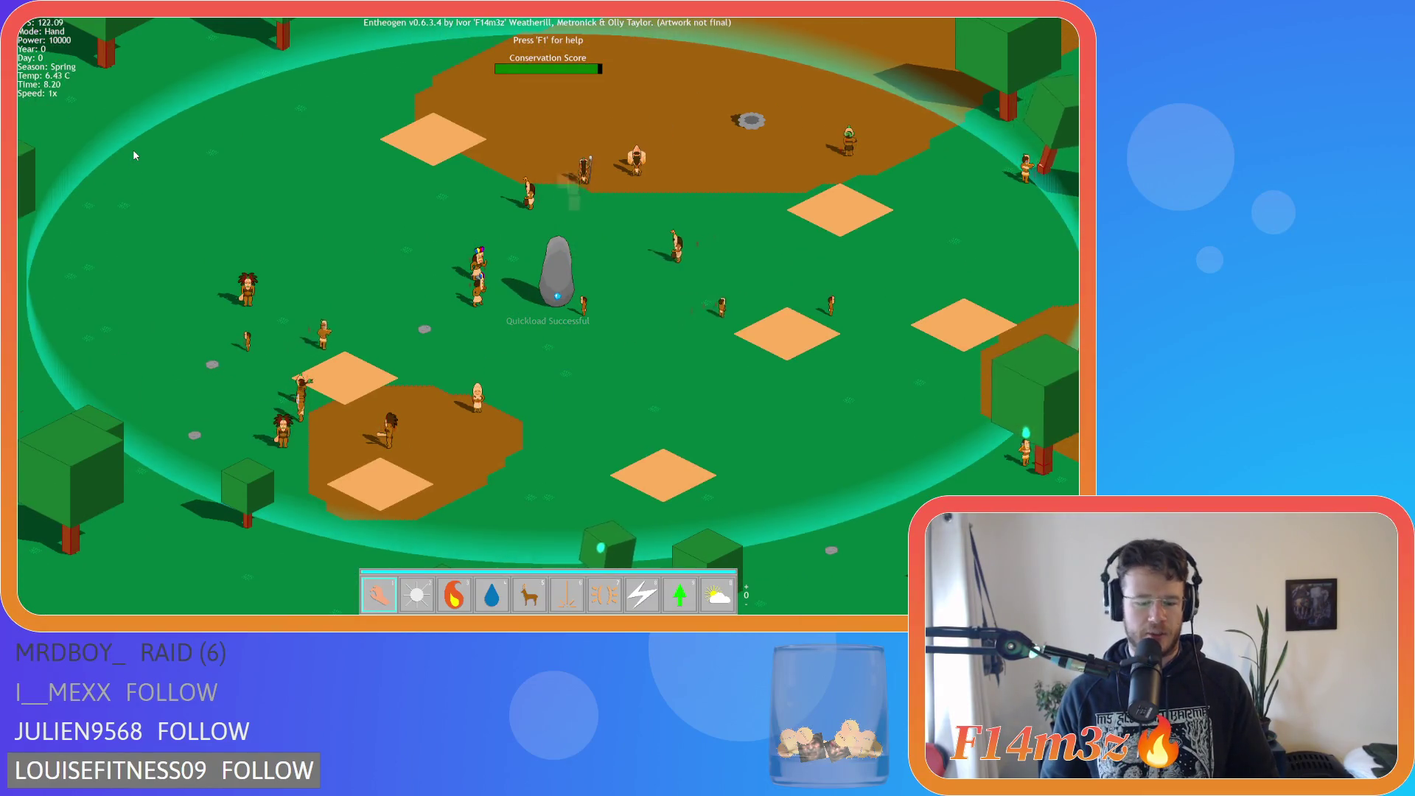
key(w)
key(w)
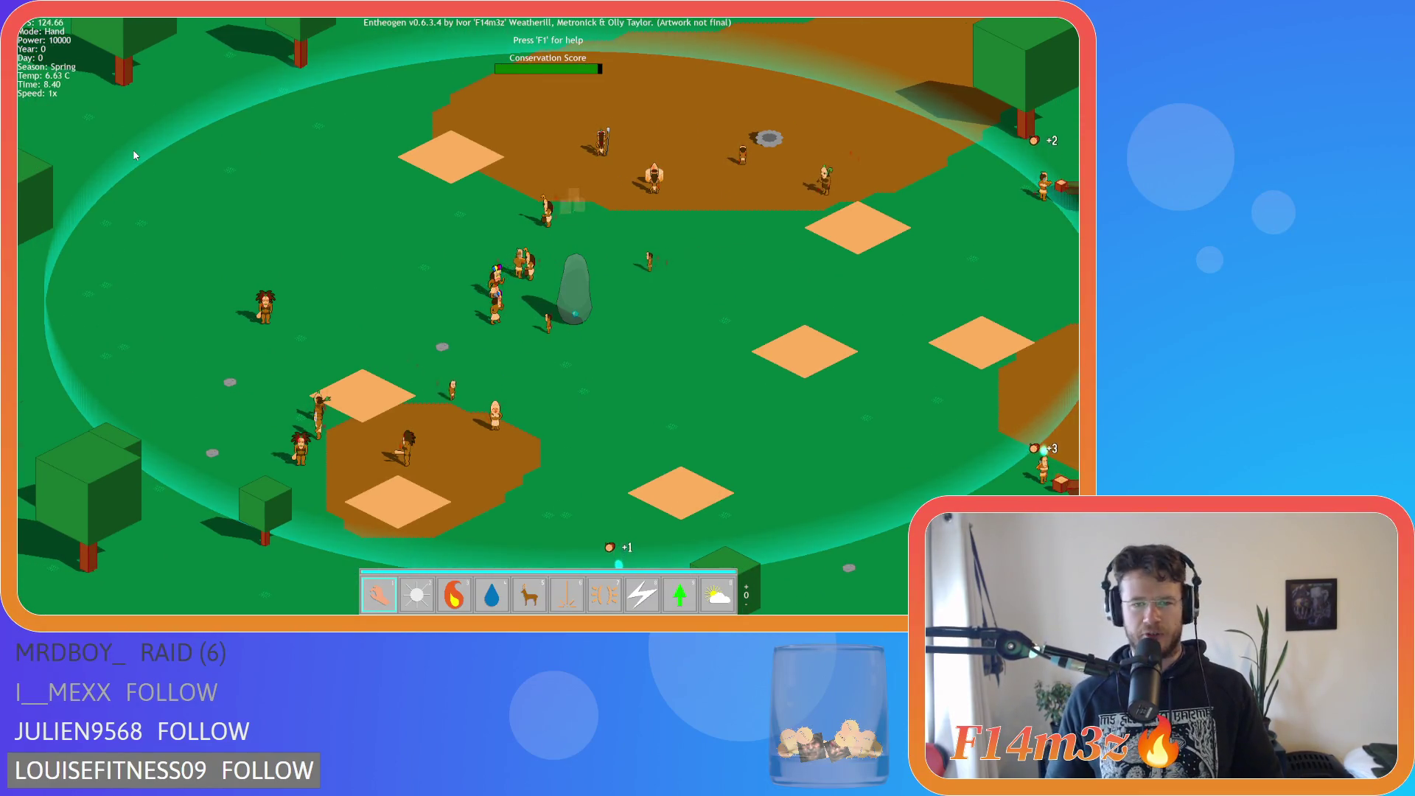
key(d)
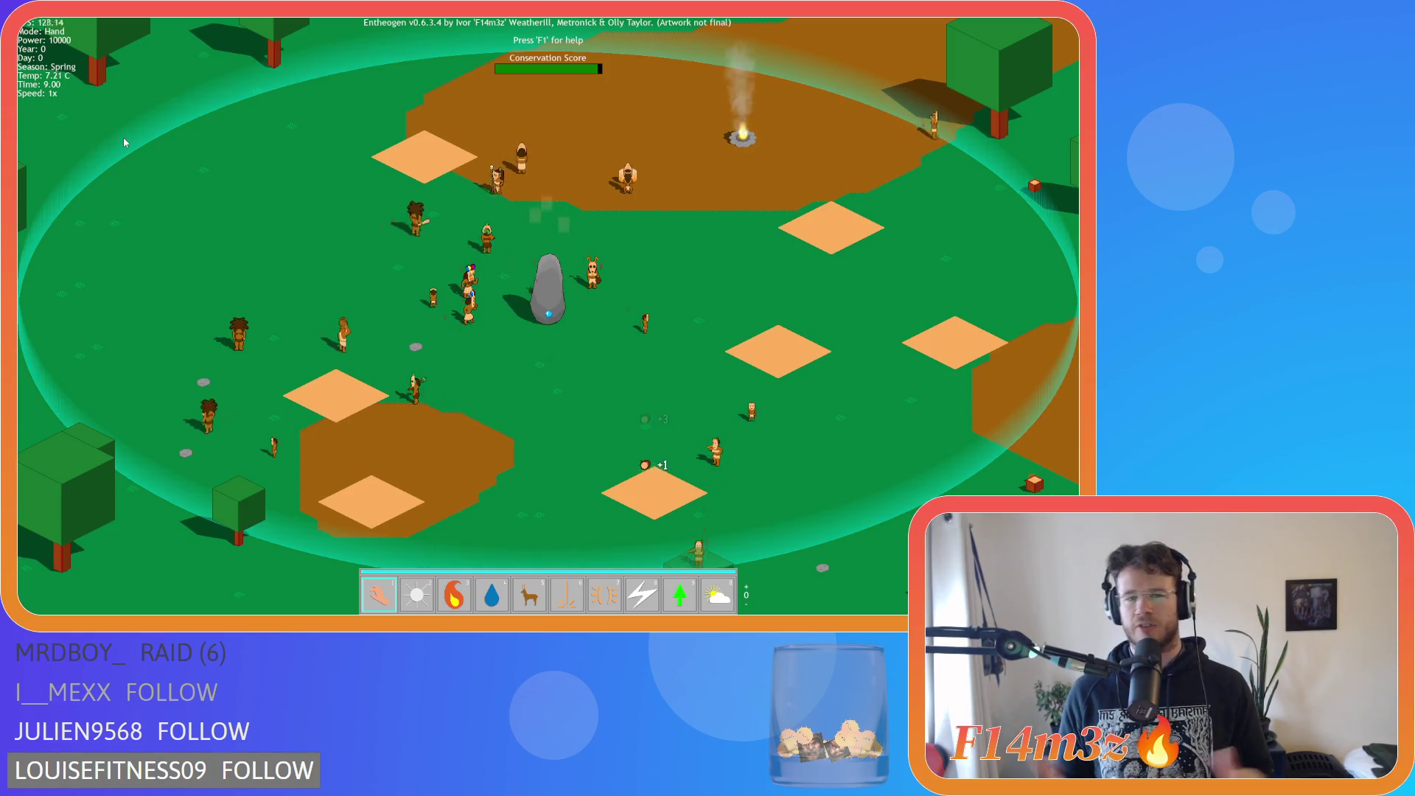
key(Escape)
key(Return)
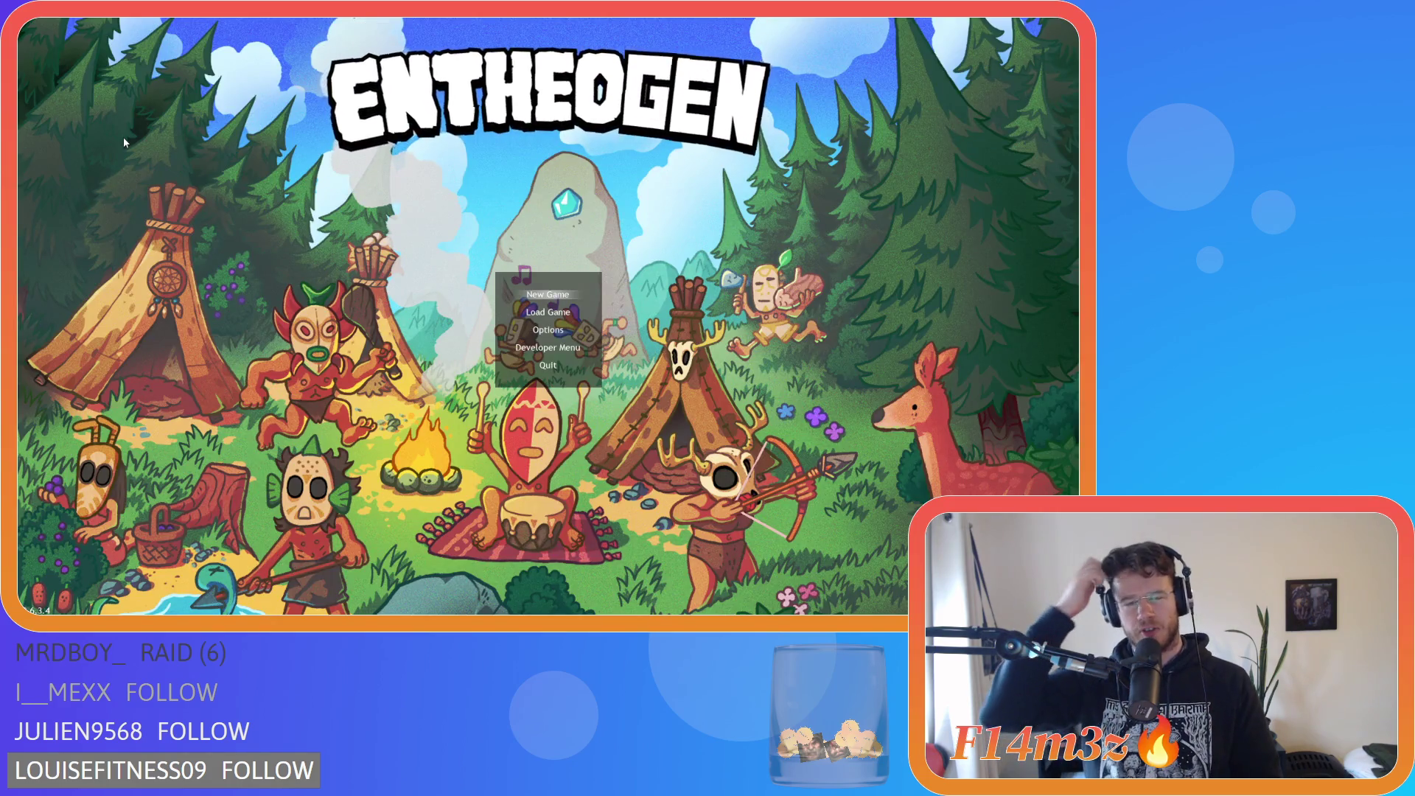
Choose Load Game on the title menu to bring back the saved forest map.
key(Down)
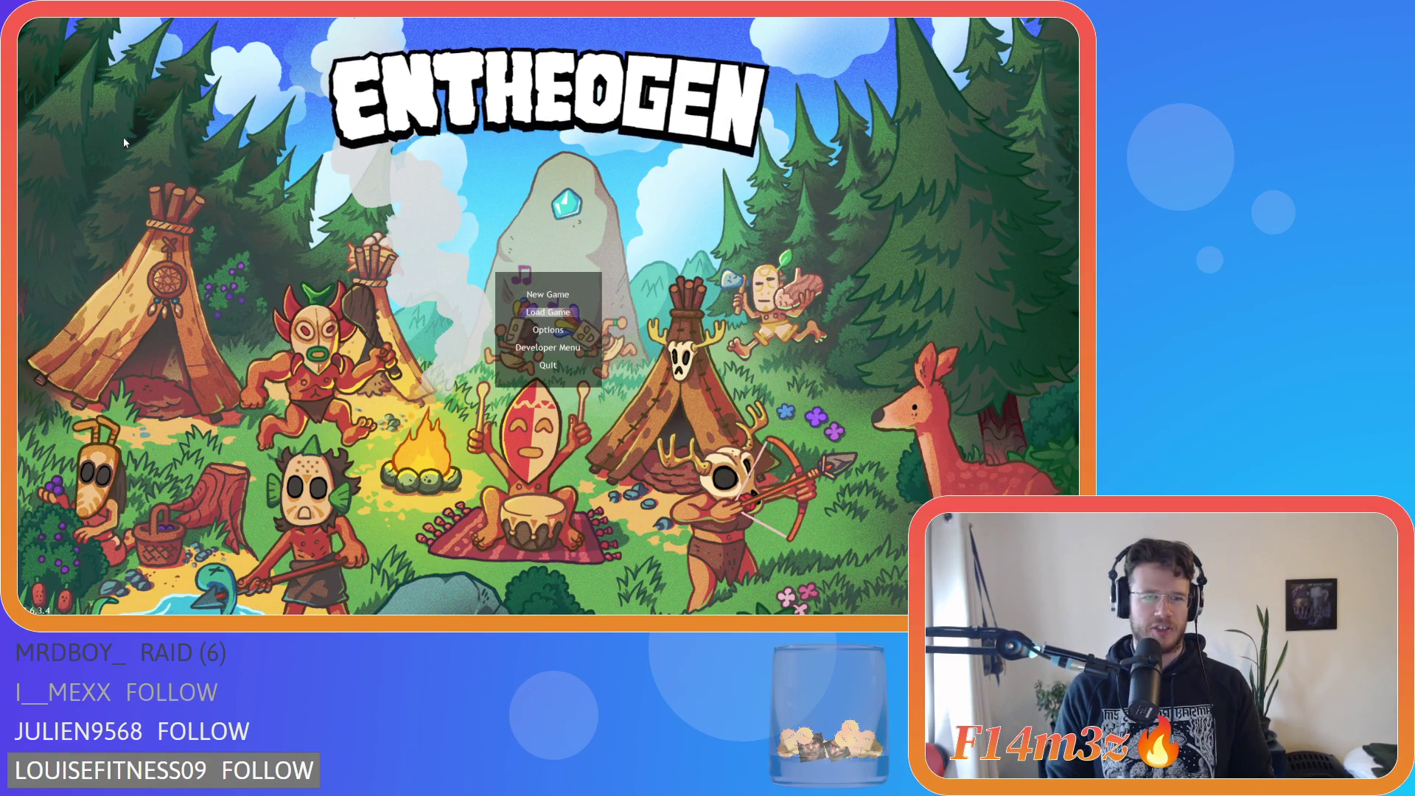
key(Return)
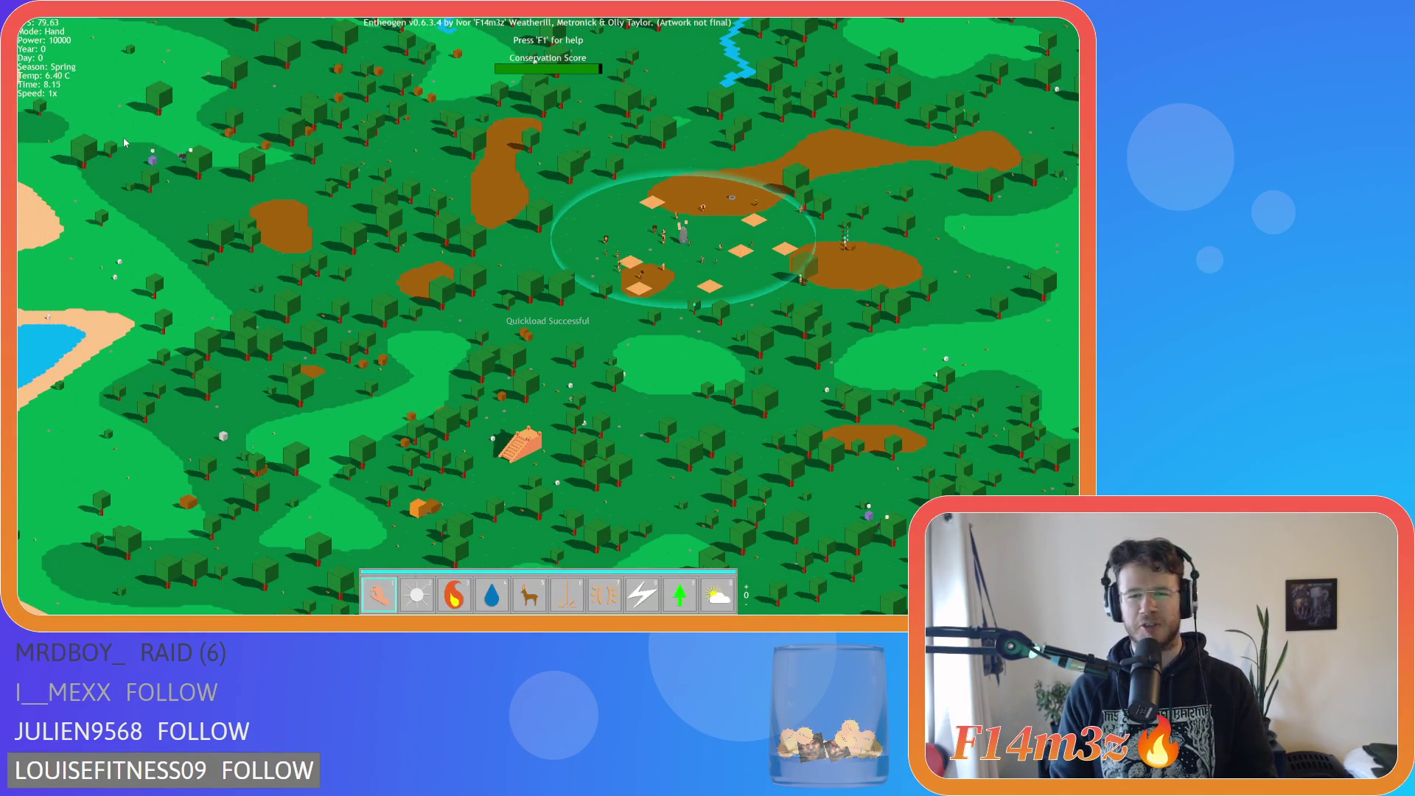
Pan the map view right and upward across the forest.
key(d)
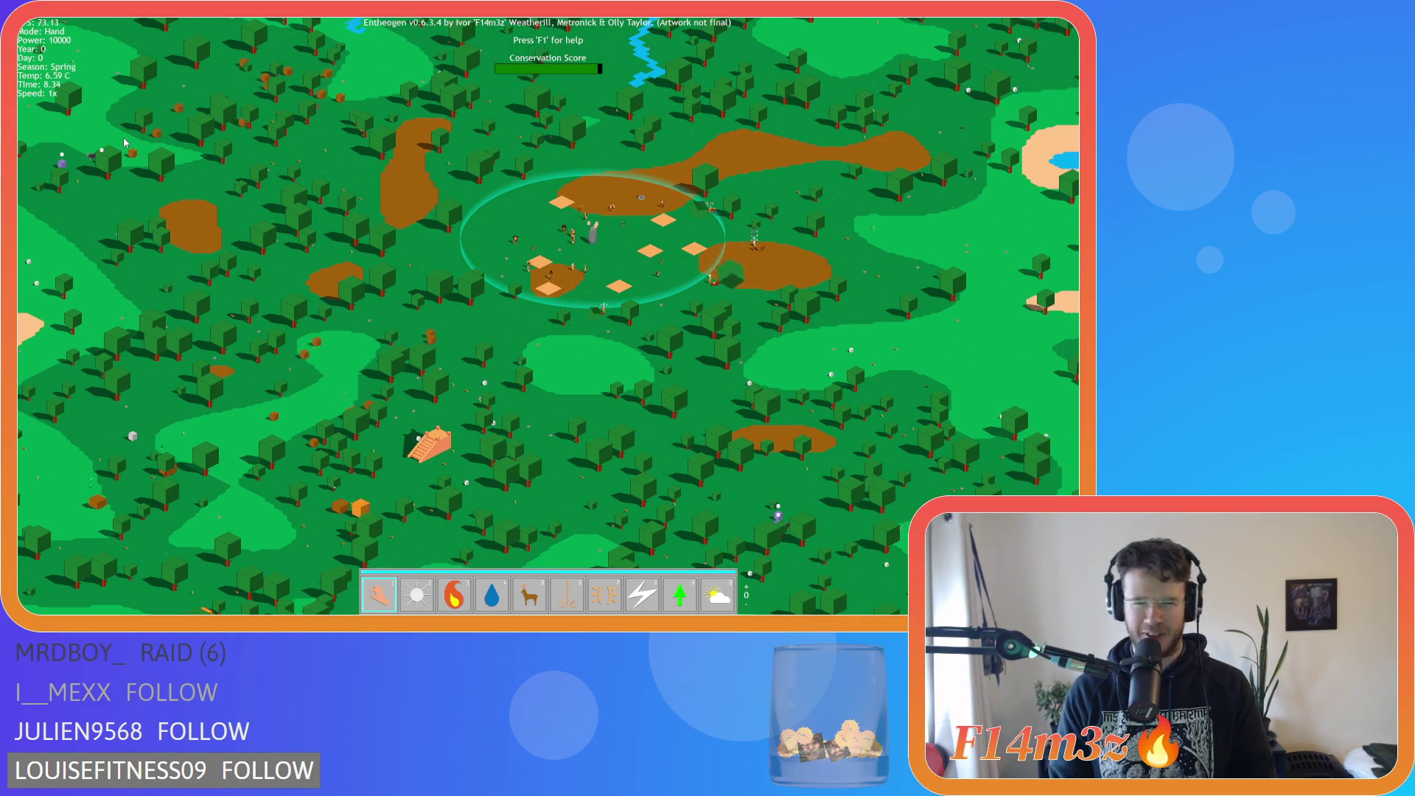
key(w)
key(d)
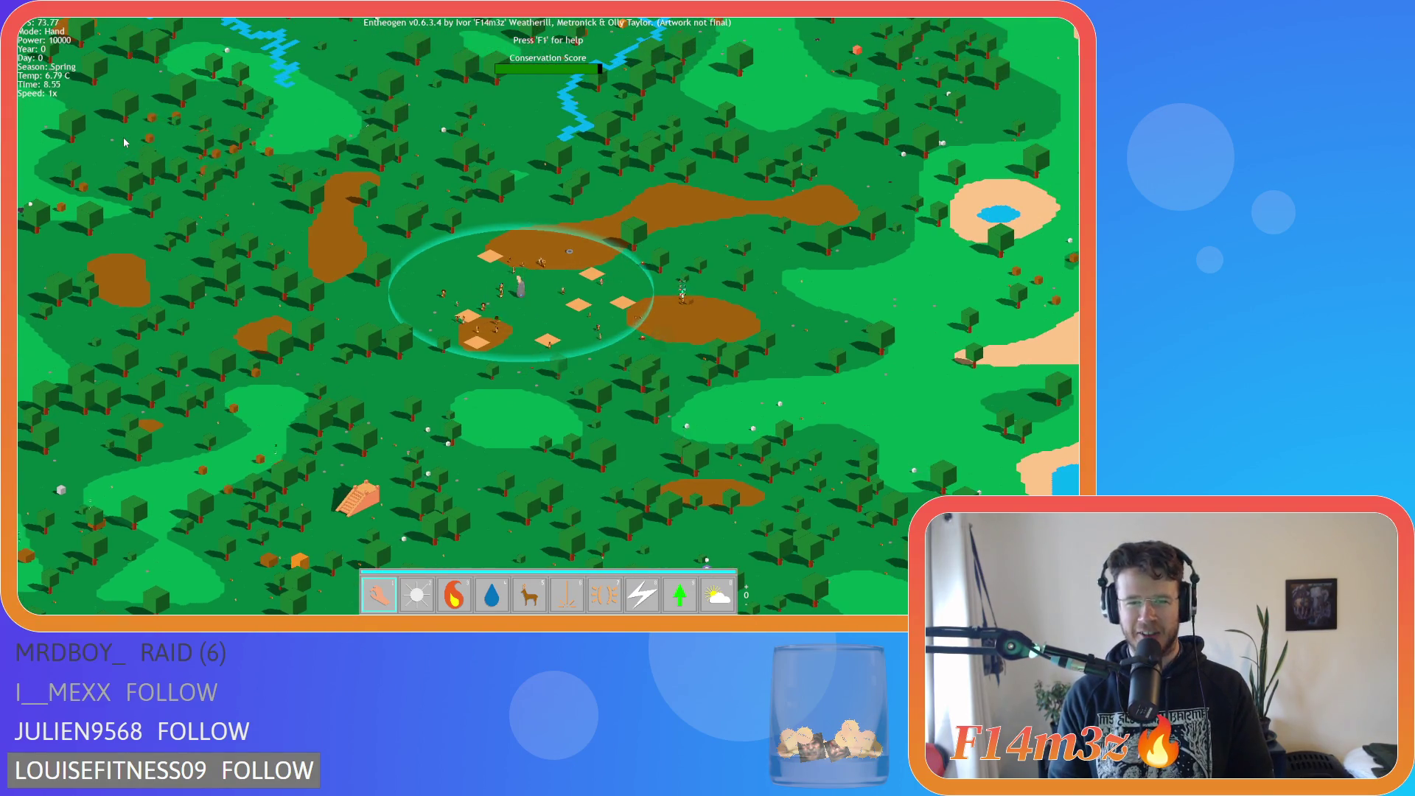
Quit the game, rebuild and relaunch it with F5, and quickload the saved clearing.
key(Escape)
key(Return)
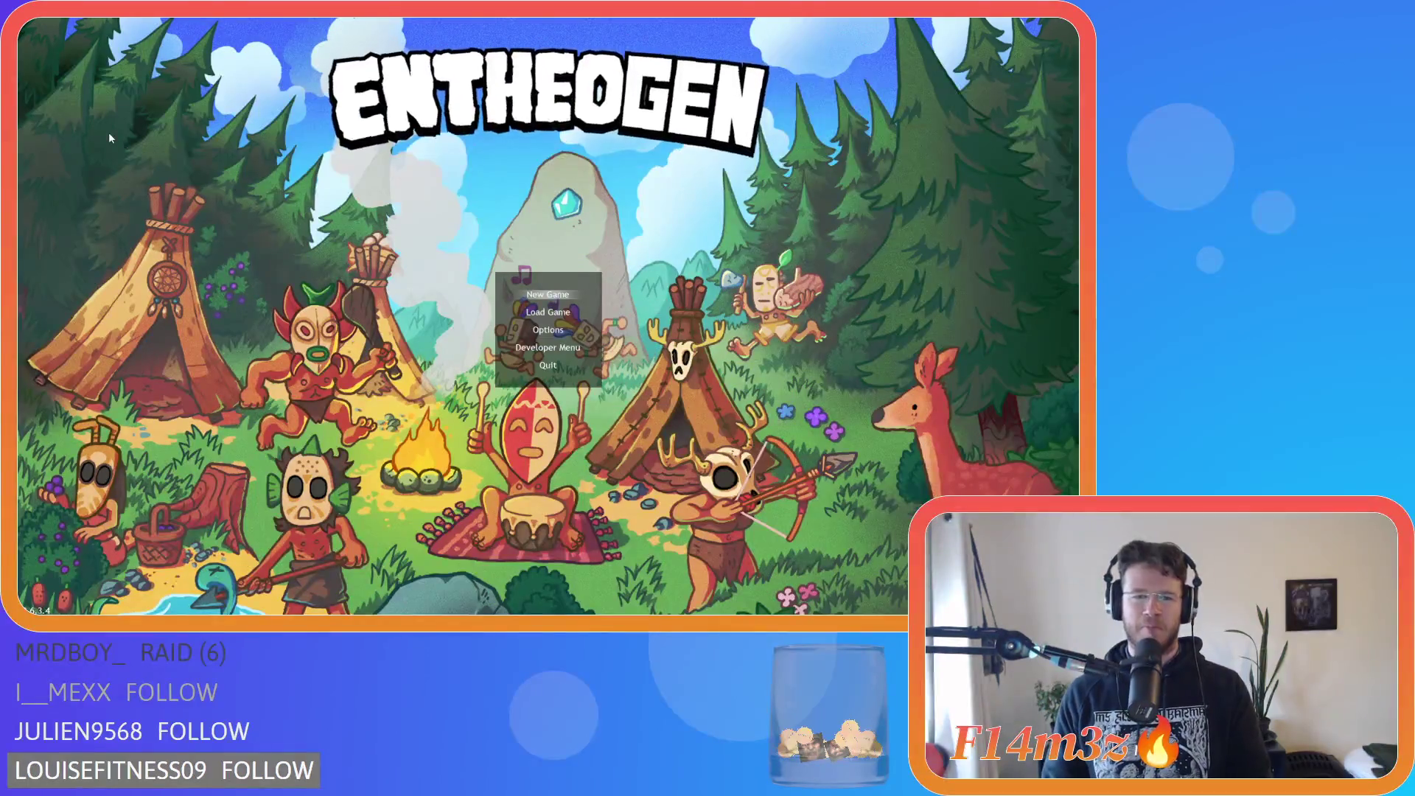
key(Escape)
key(F5)
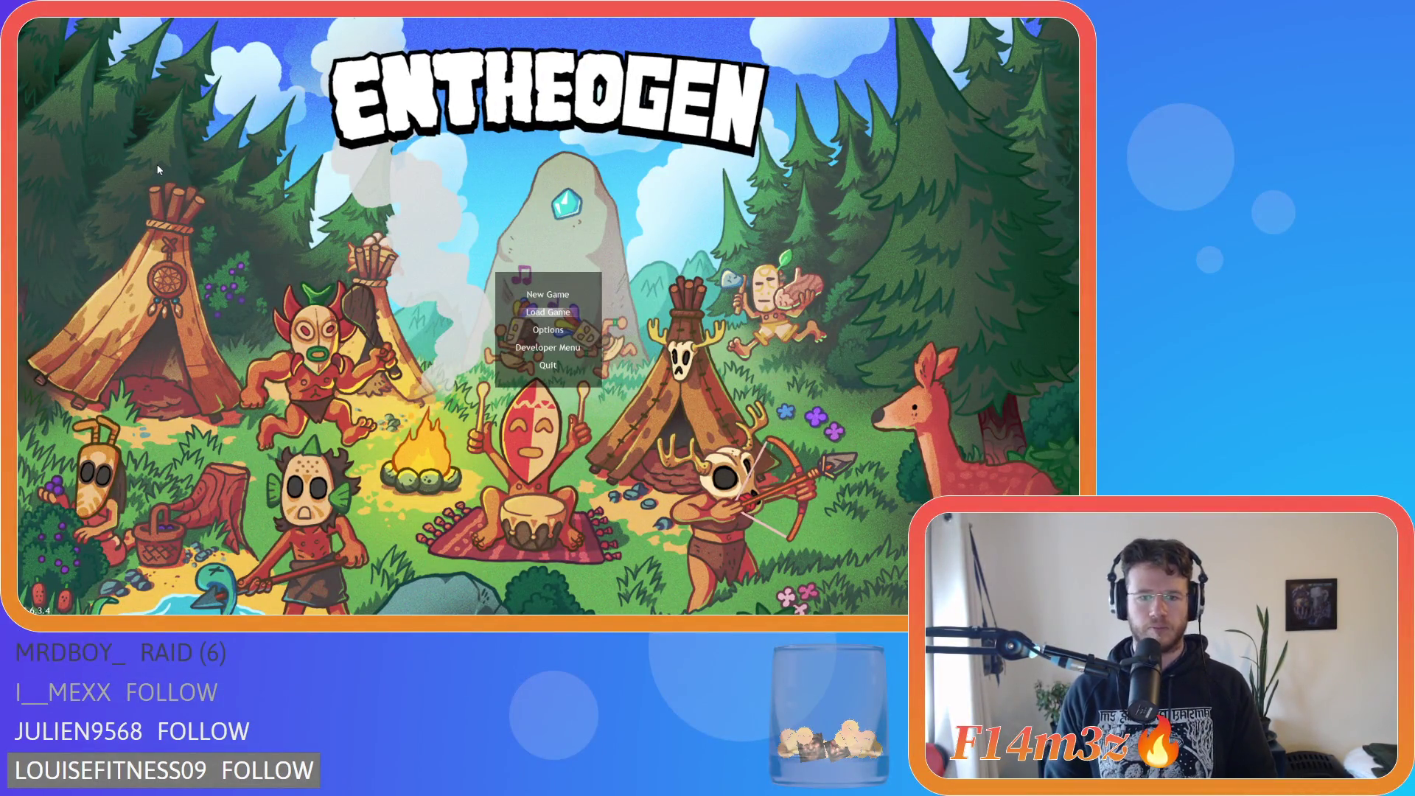
key(Return)
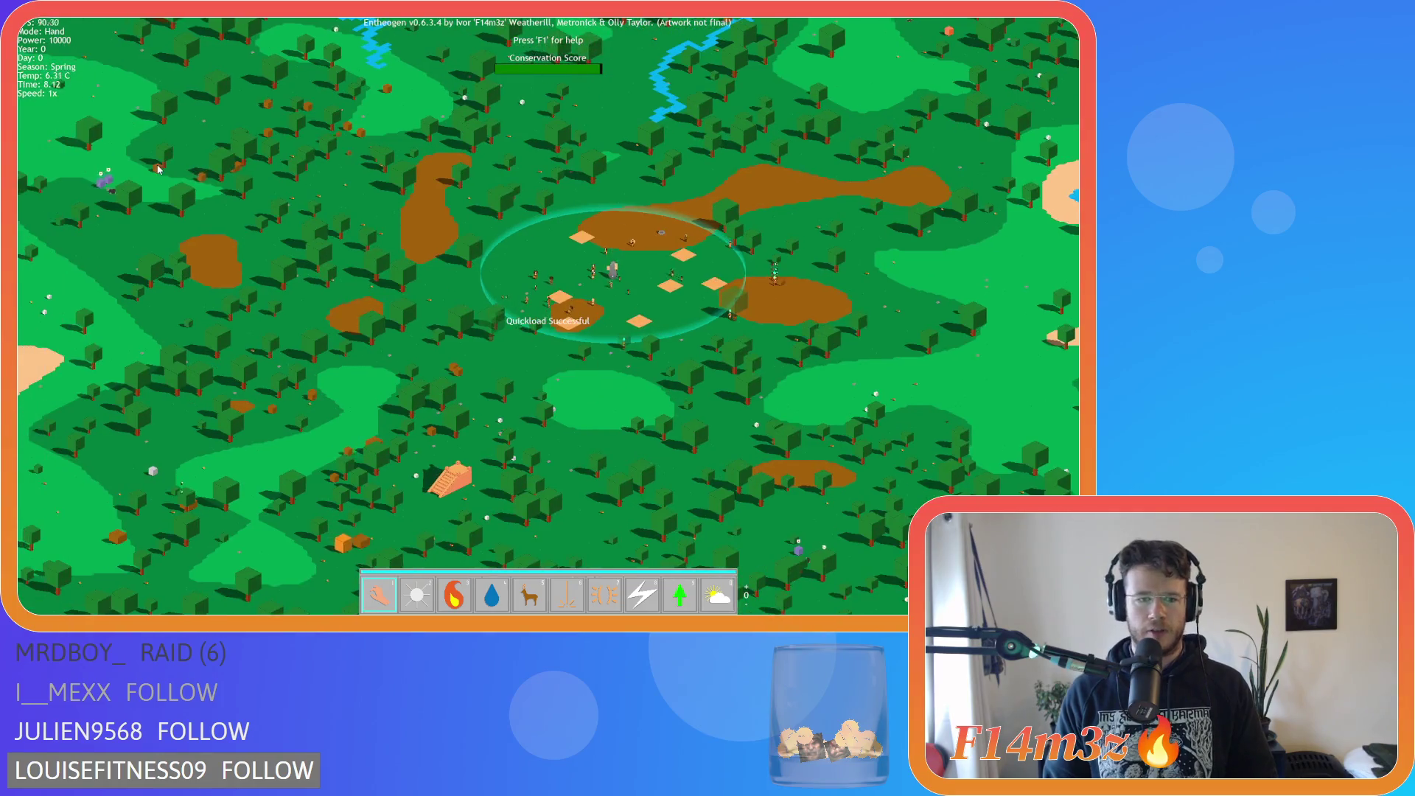
key(Escape)
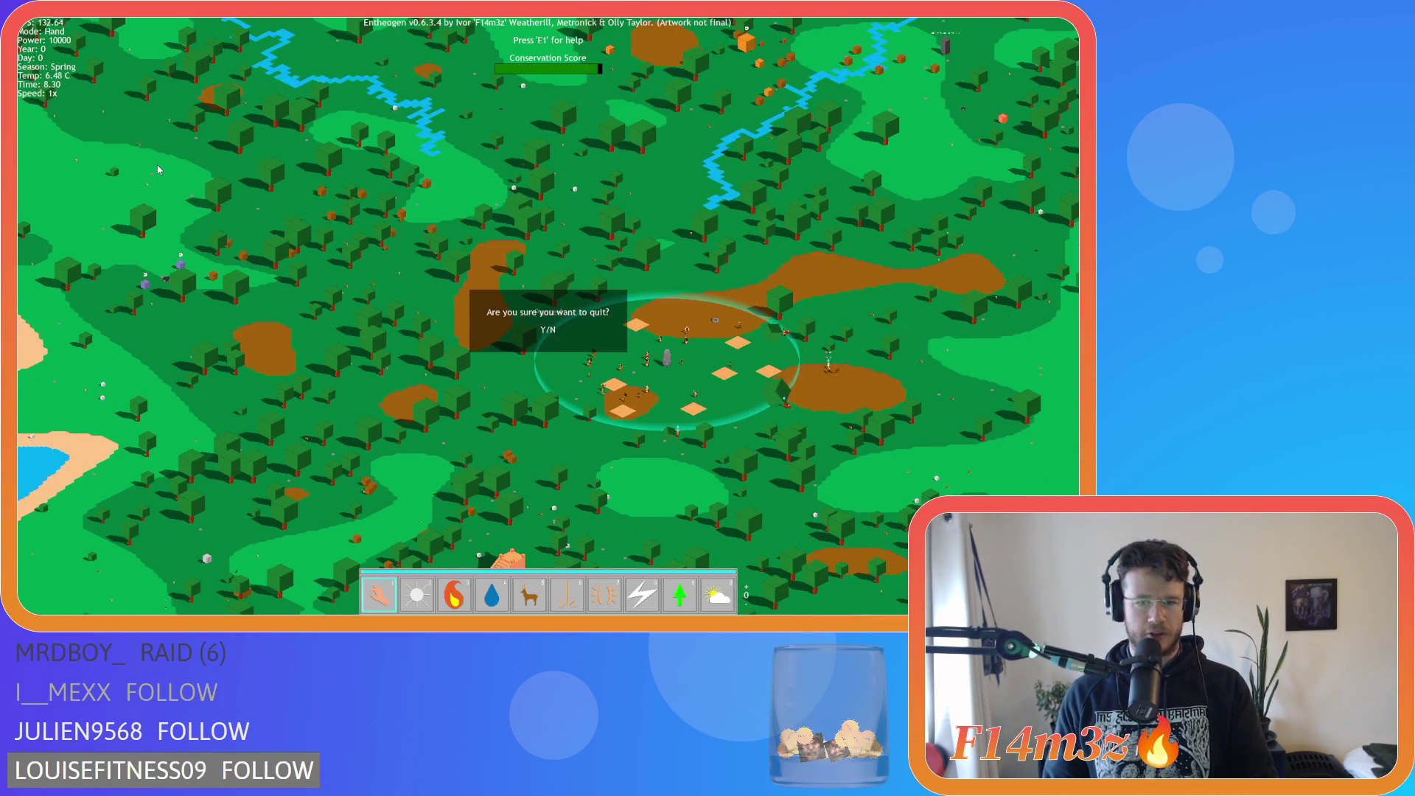
key(Return)
key(F5)
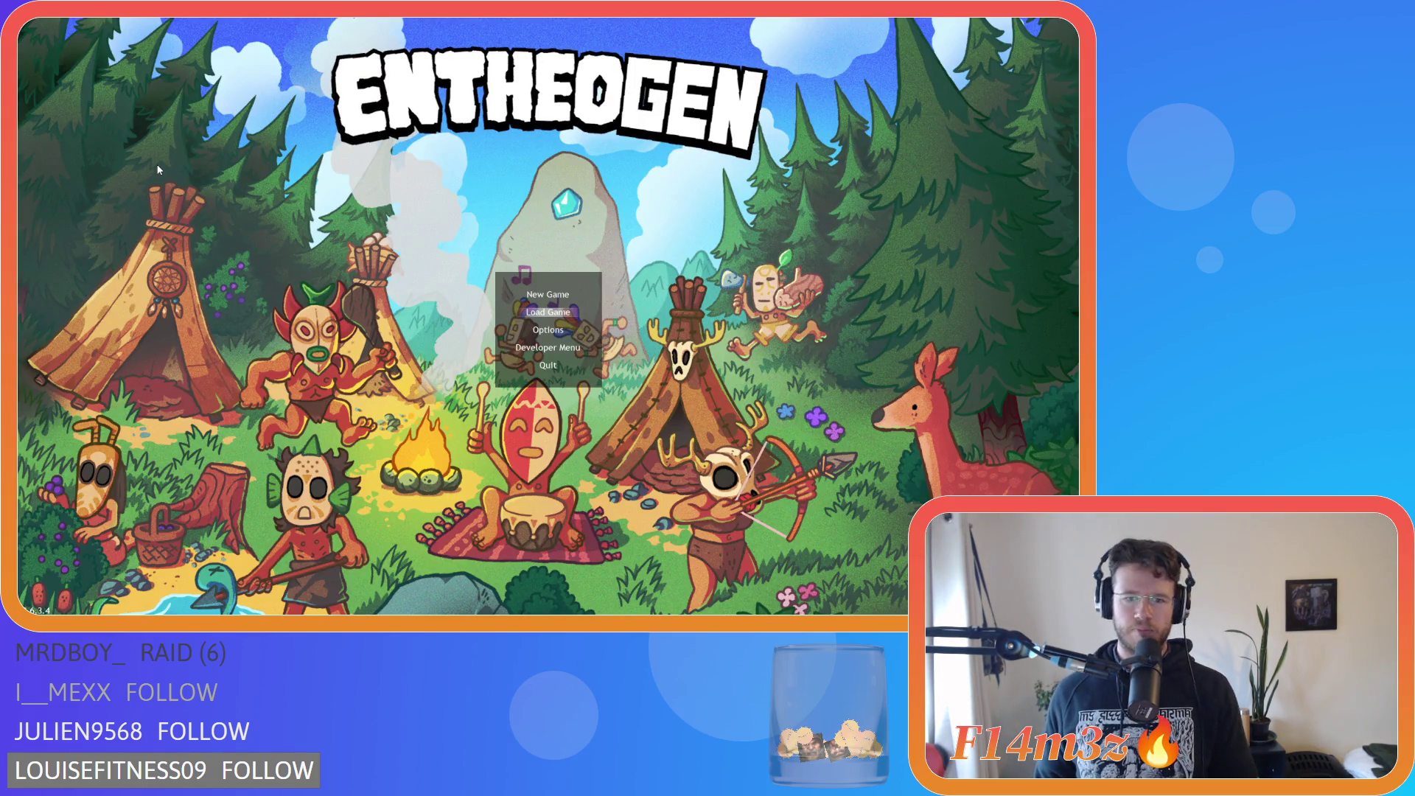
key(Return)
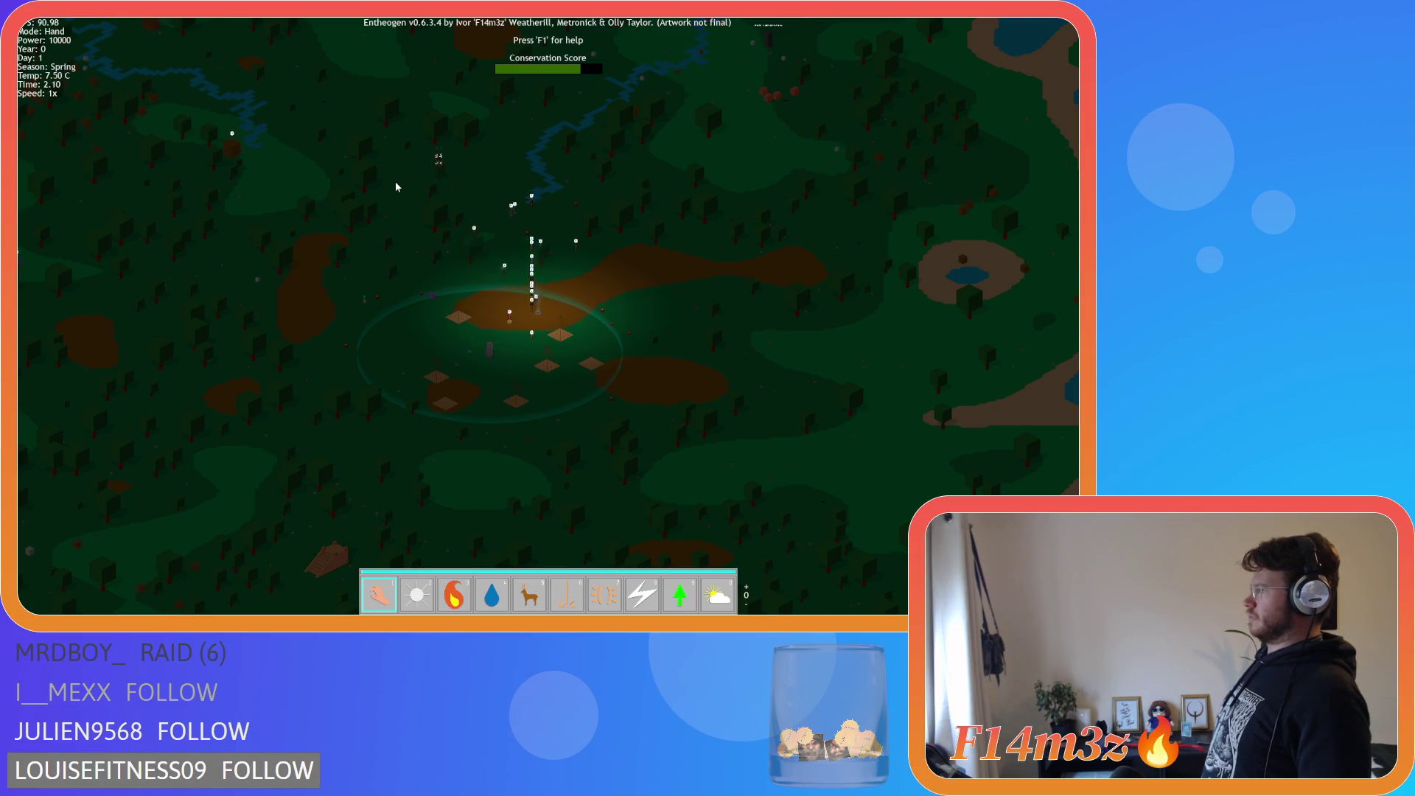
Toggle the heat-map overlay on the map.
key(Tab)
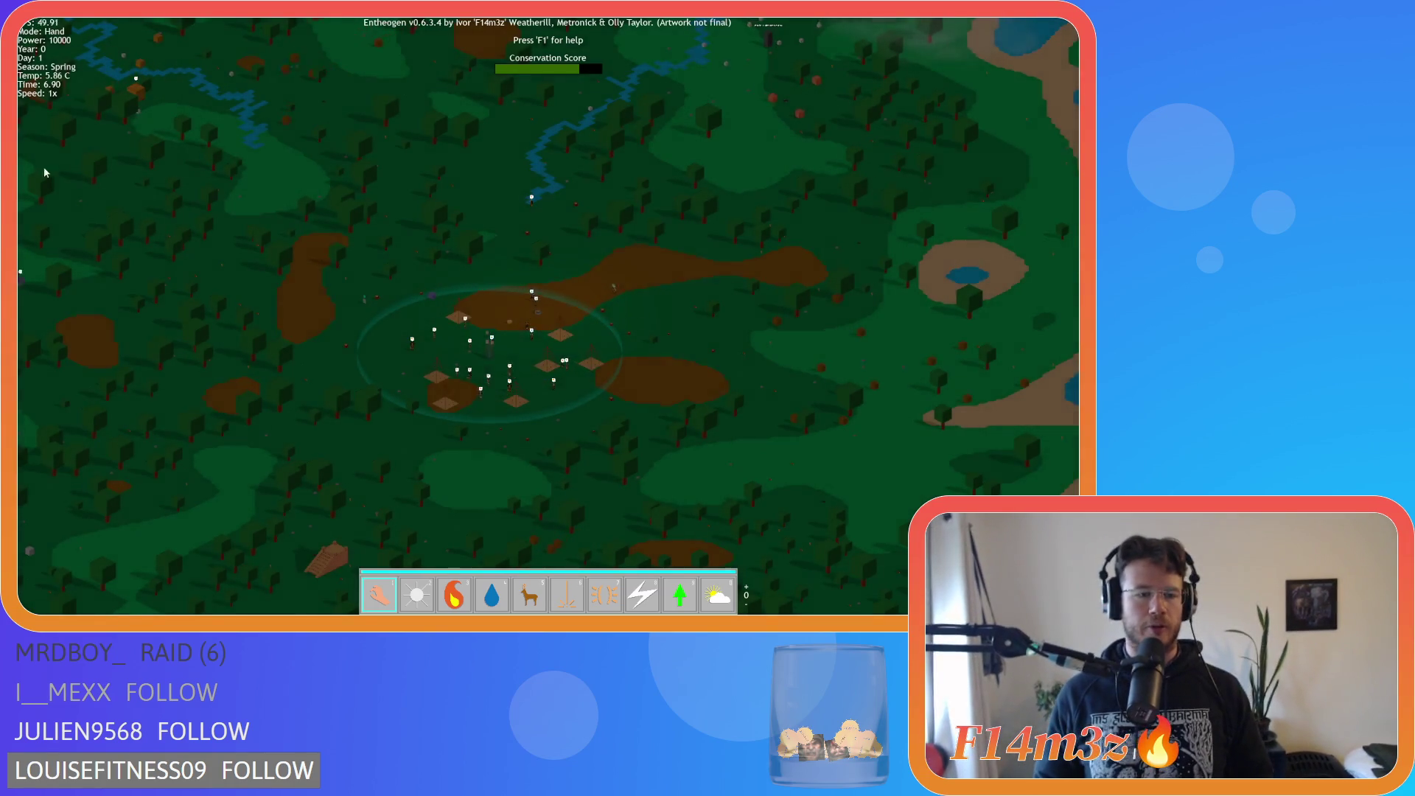
key(a)
key(s)
key(a)
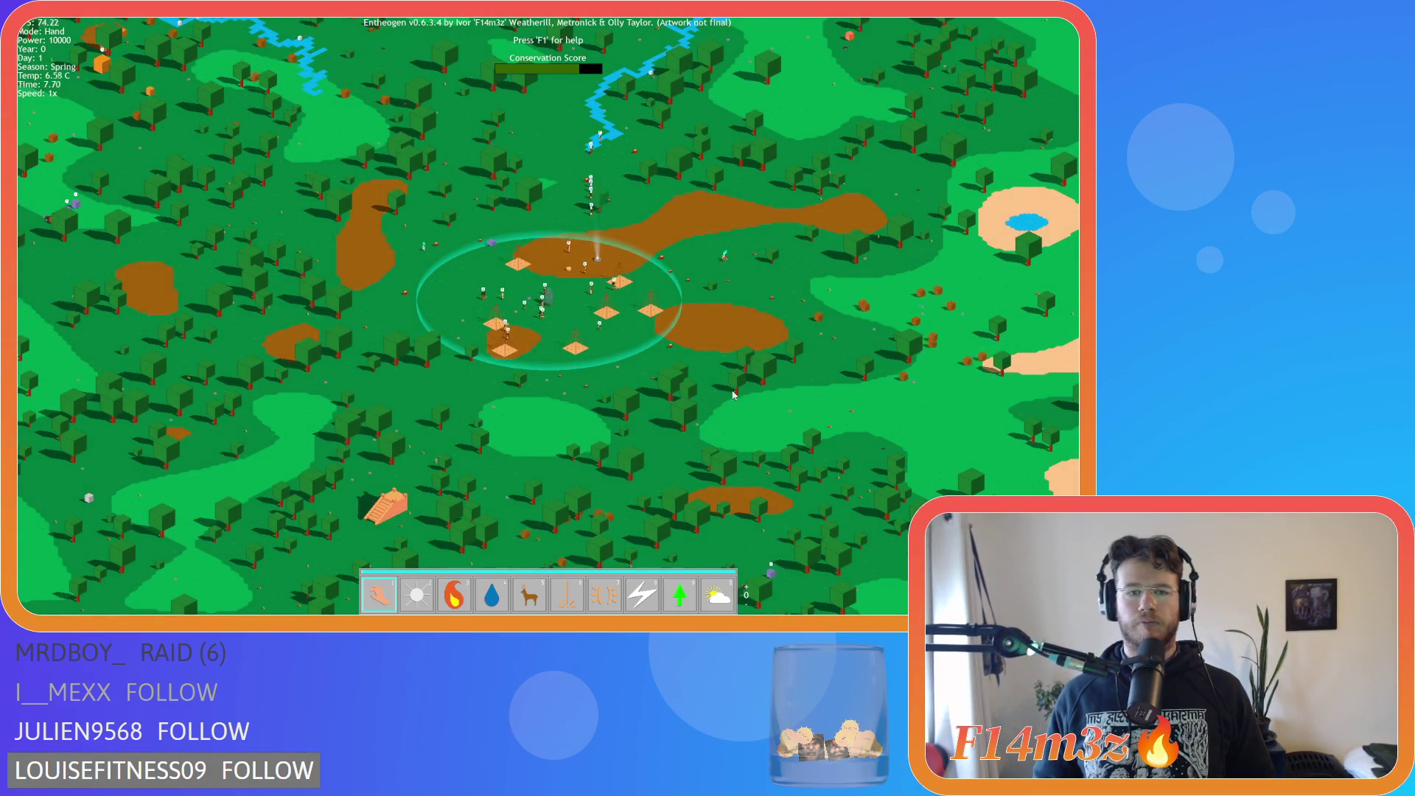
Zoom and rotate the camera around the camp to bring the campfire and tents into view.
scroll(646, 420, up, 3)
key(w)
key(d)
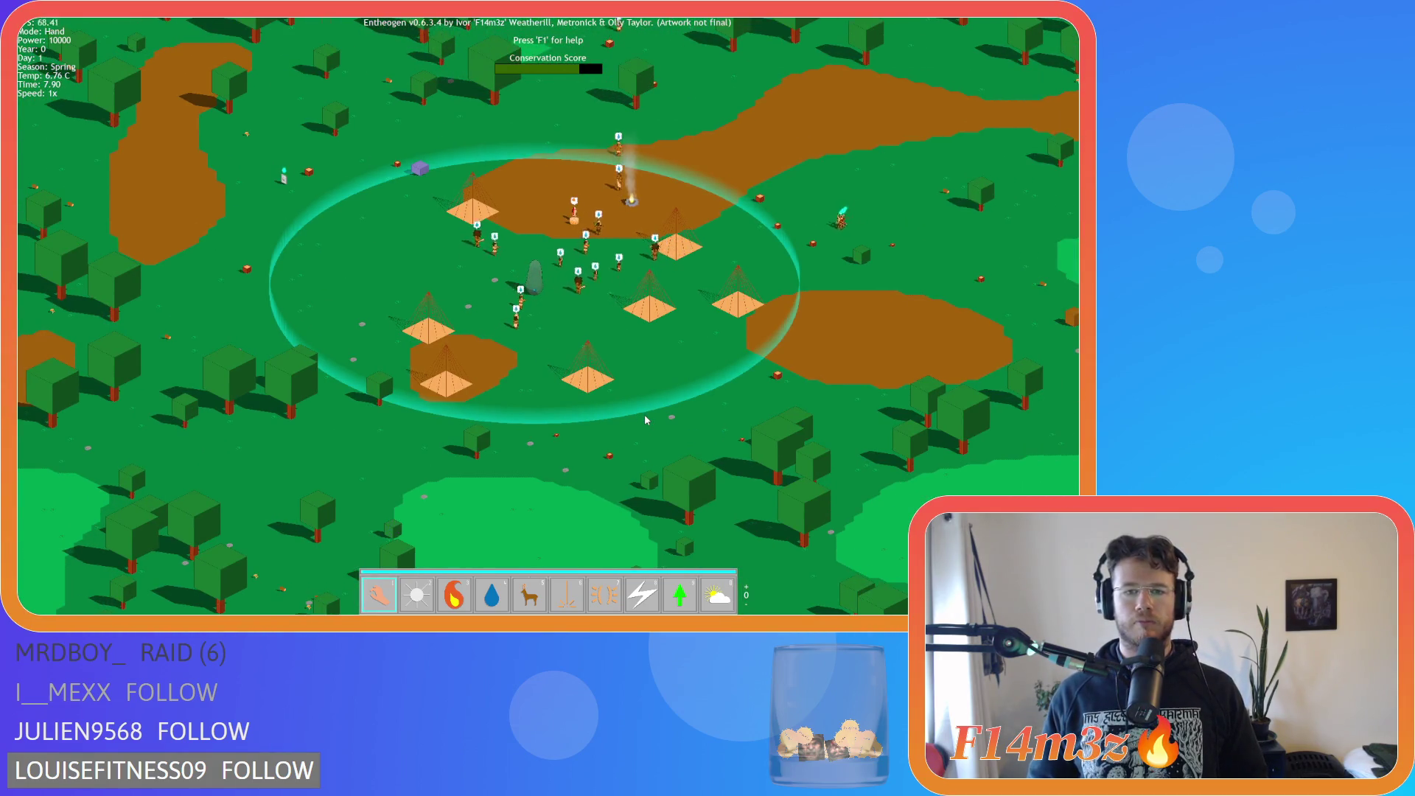
scroll(644, 414, up, 5)
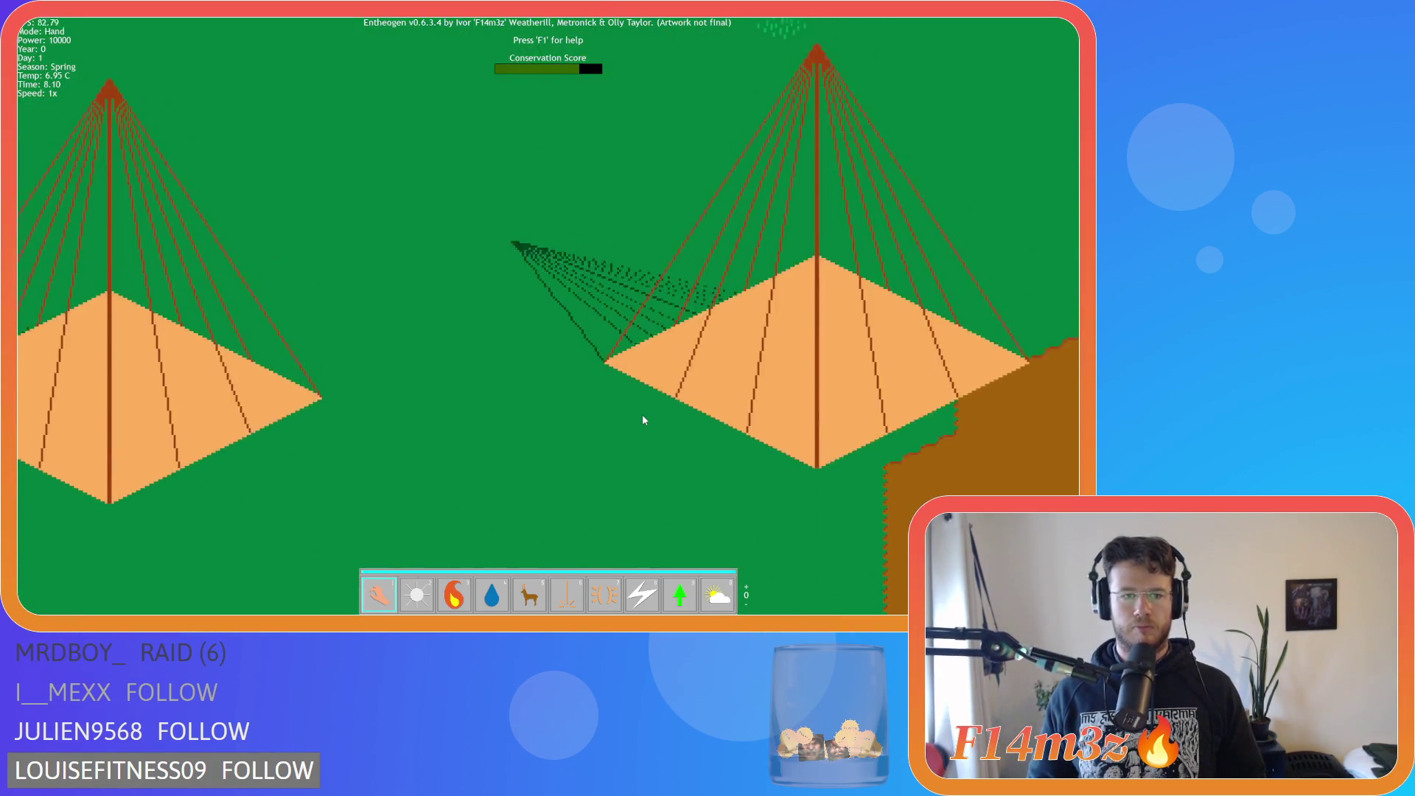
scroll(624, 412, down, 5)
key(q)
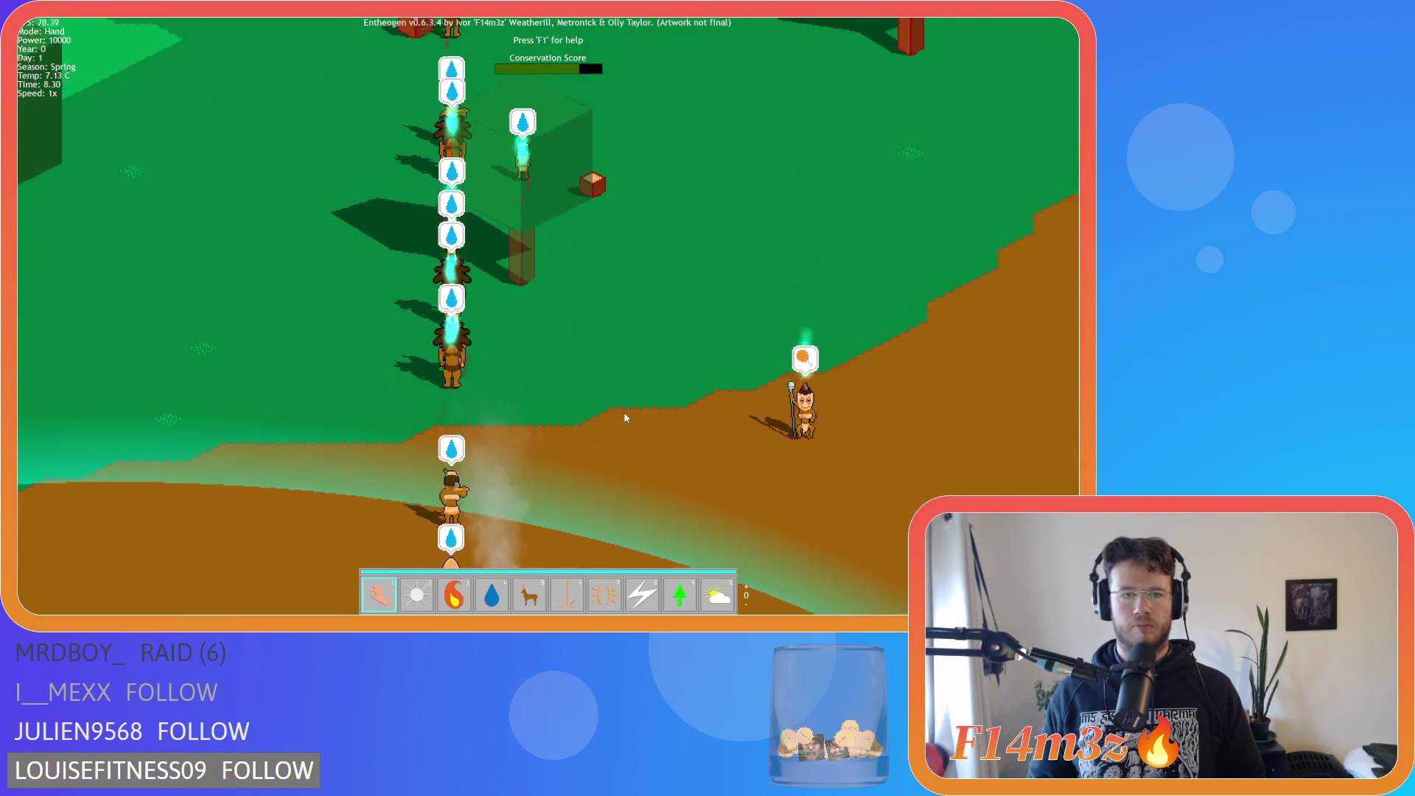
key(a)
key(s)
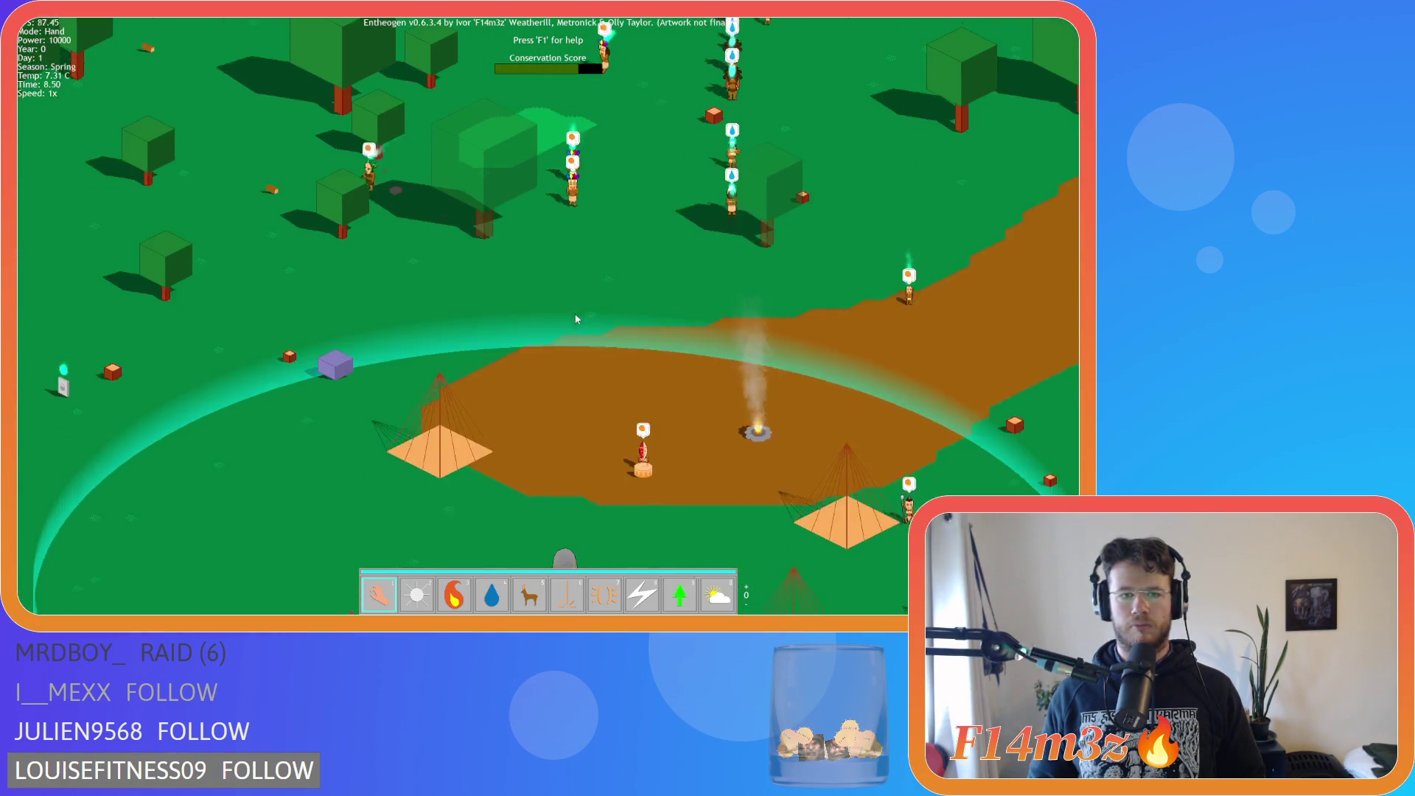
scroll(575, 309, up, 5)
scroll(609, 392, down, 5)
key(q)
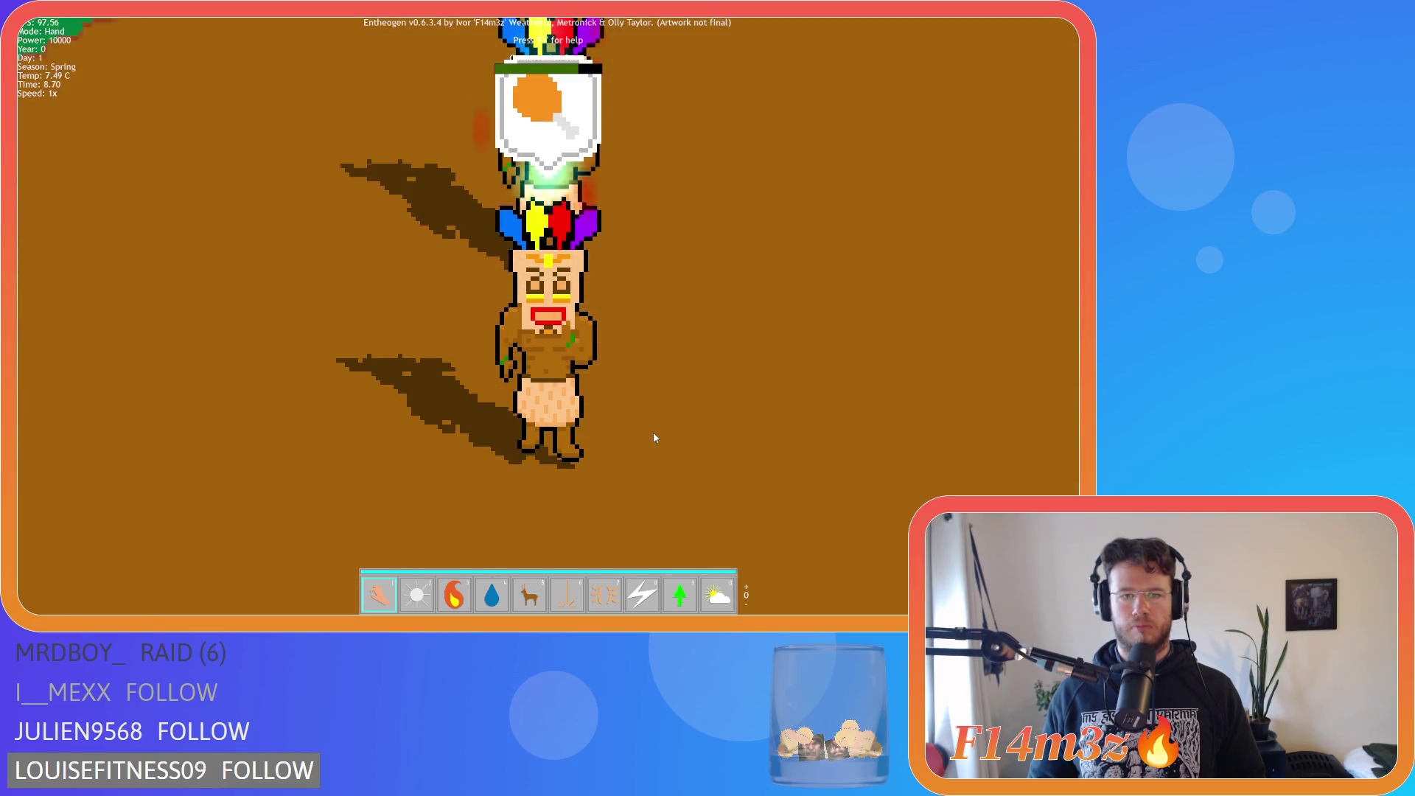
key(q)
scroll(654, 437, down, 5)
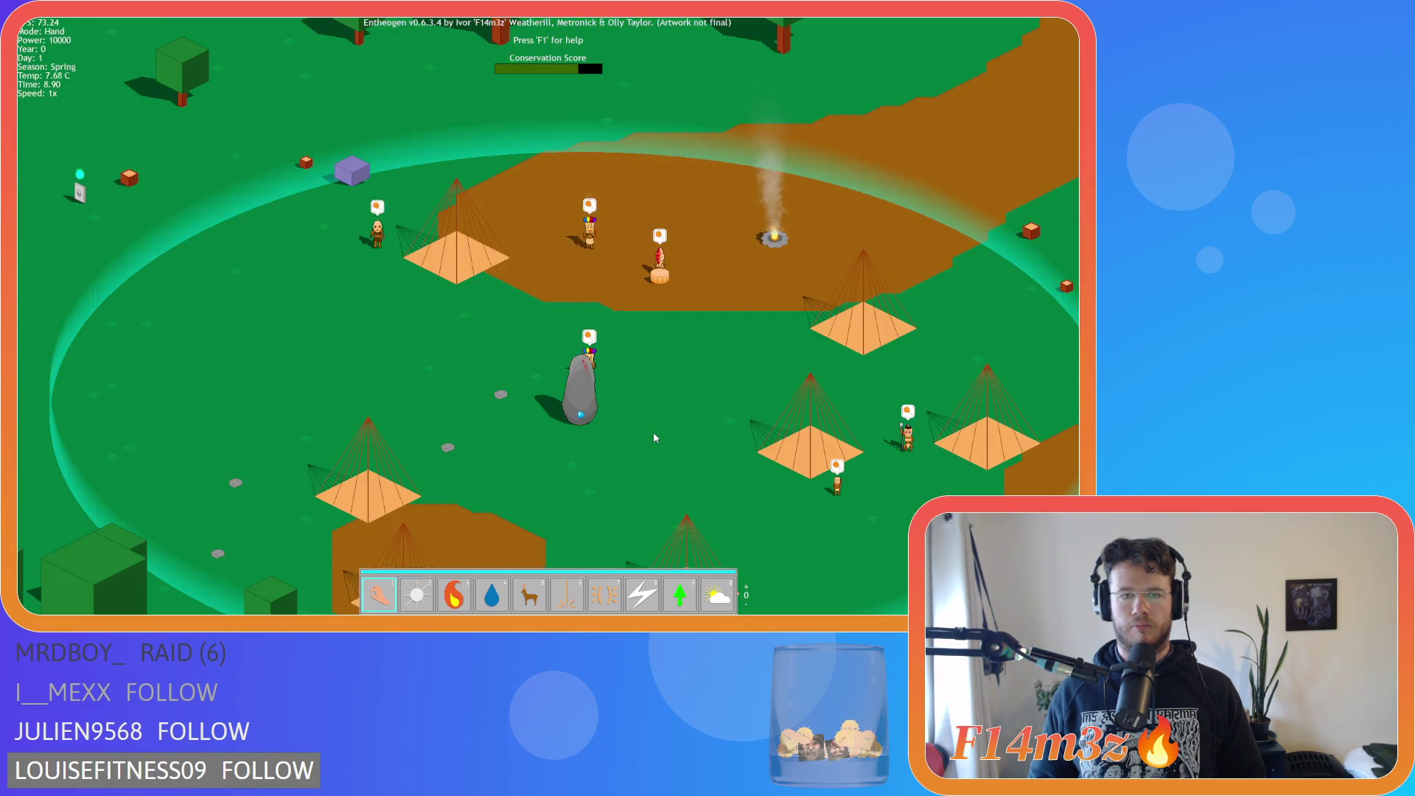
Pan across the village's tents and villagers, then toward the top of the island.
key(w)
key(a)
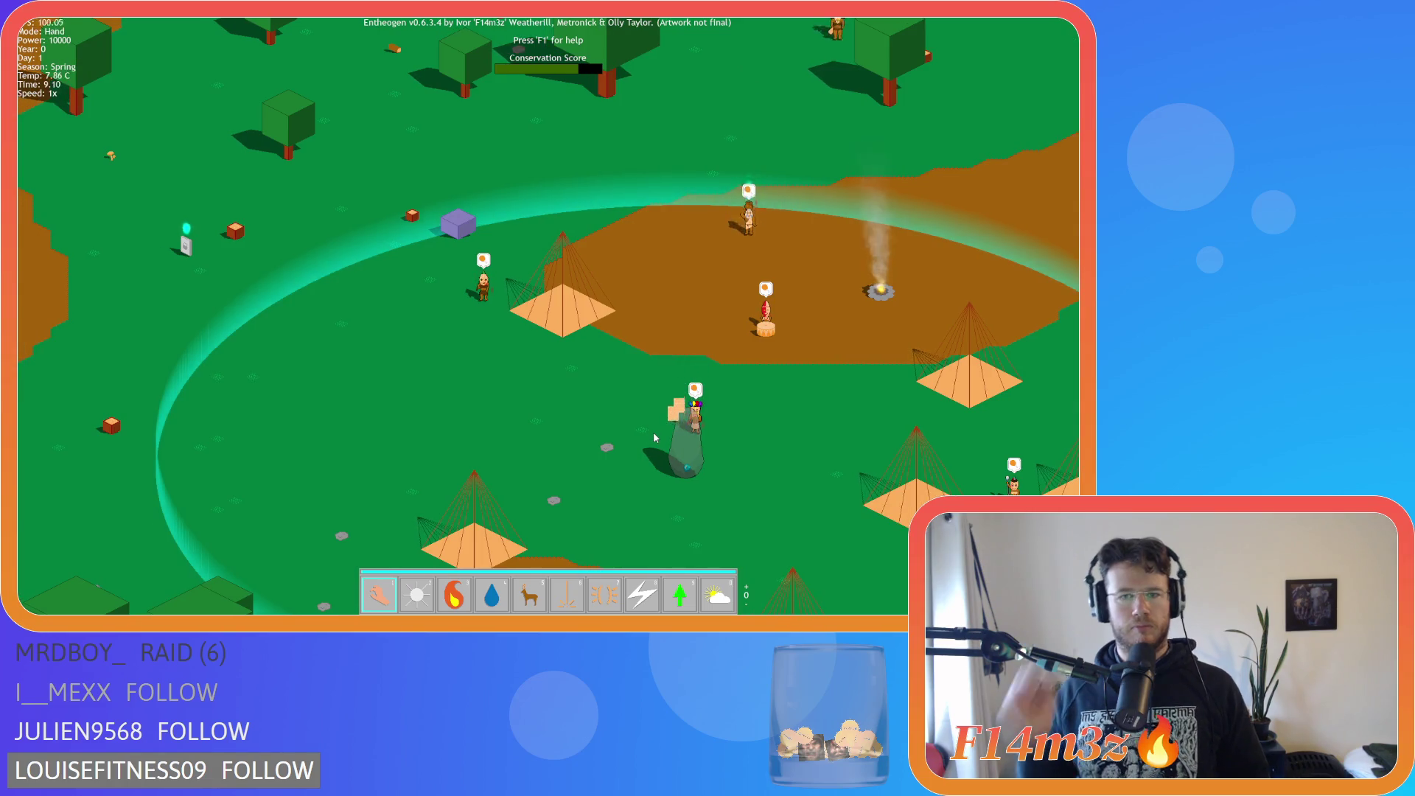
key(d)
key(s)
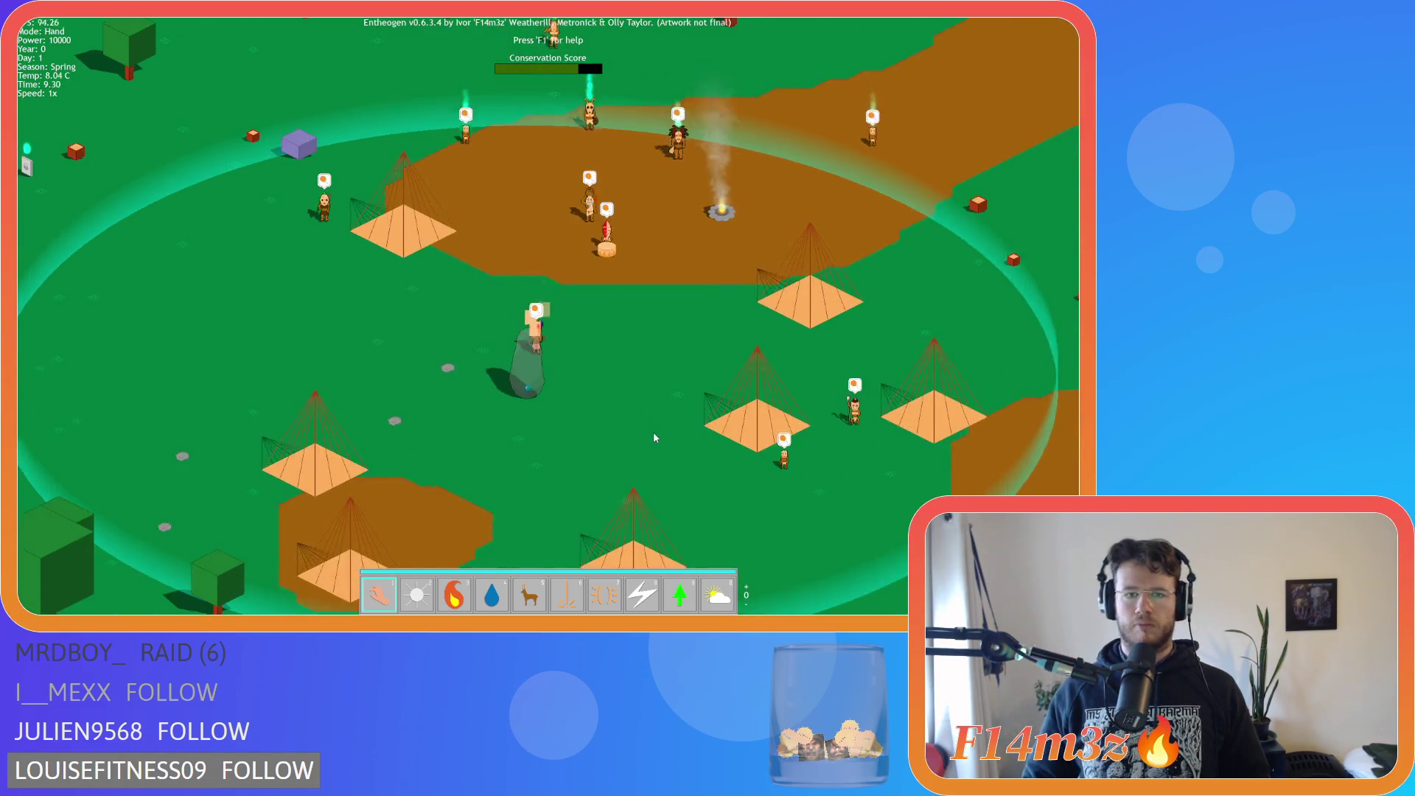
key(a)
key(s)
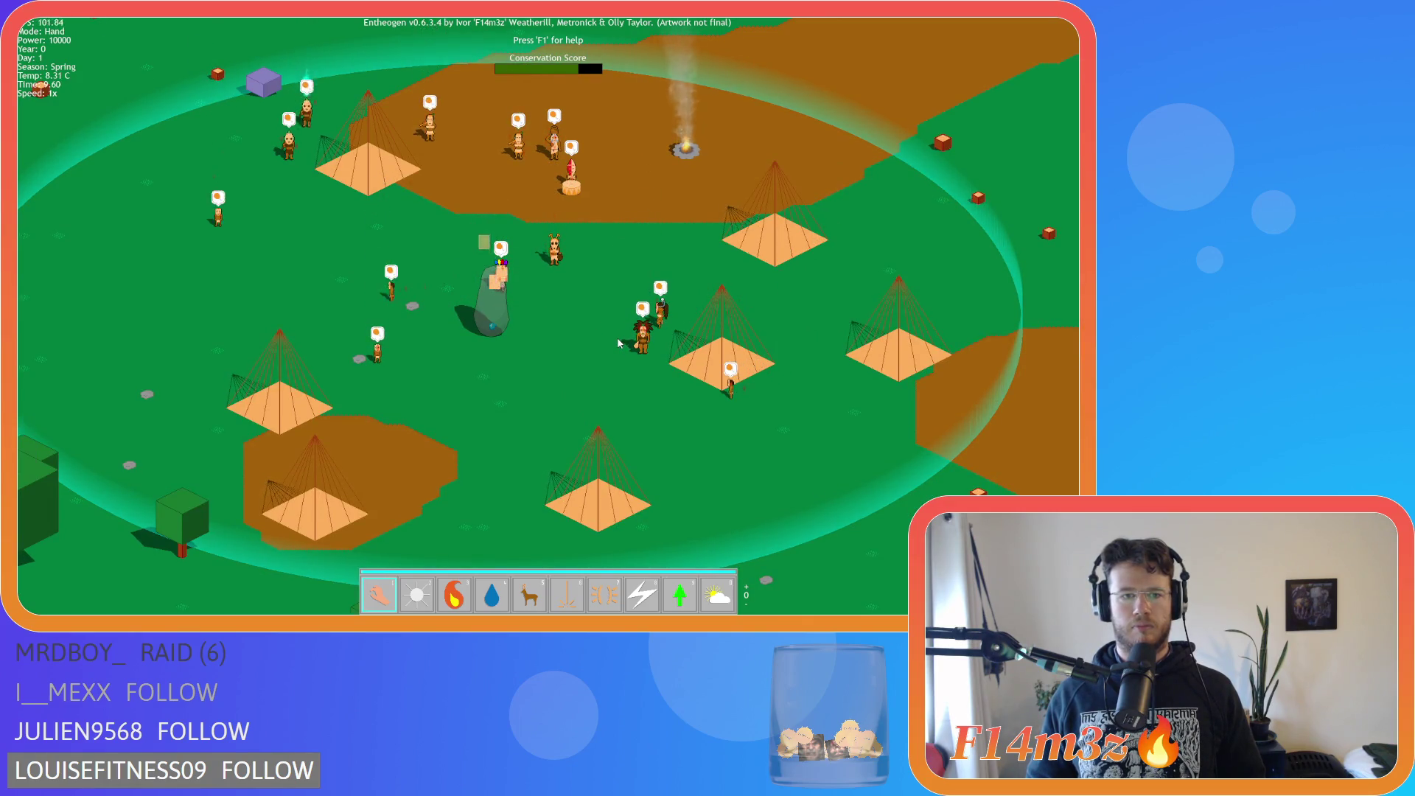
key(a)
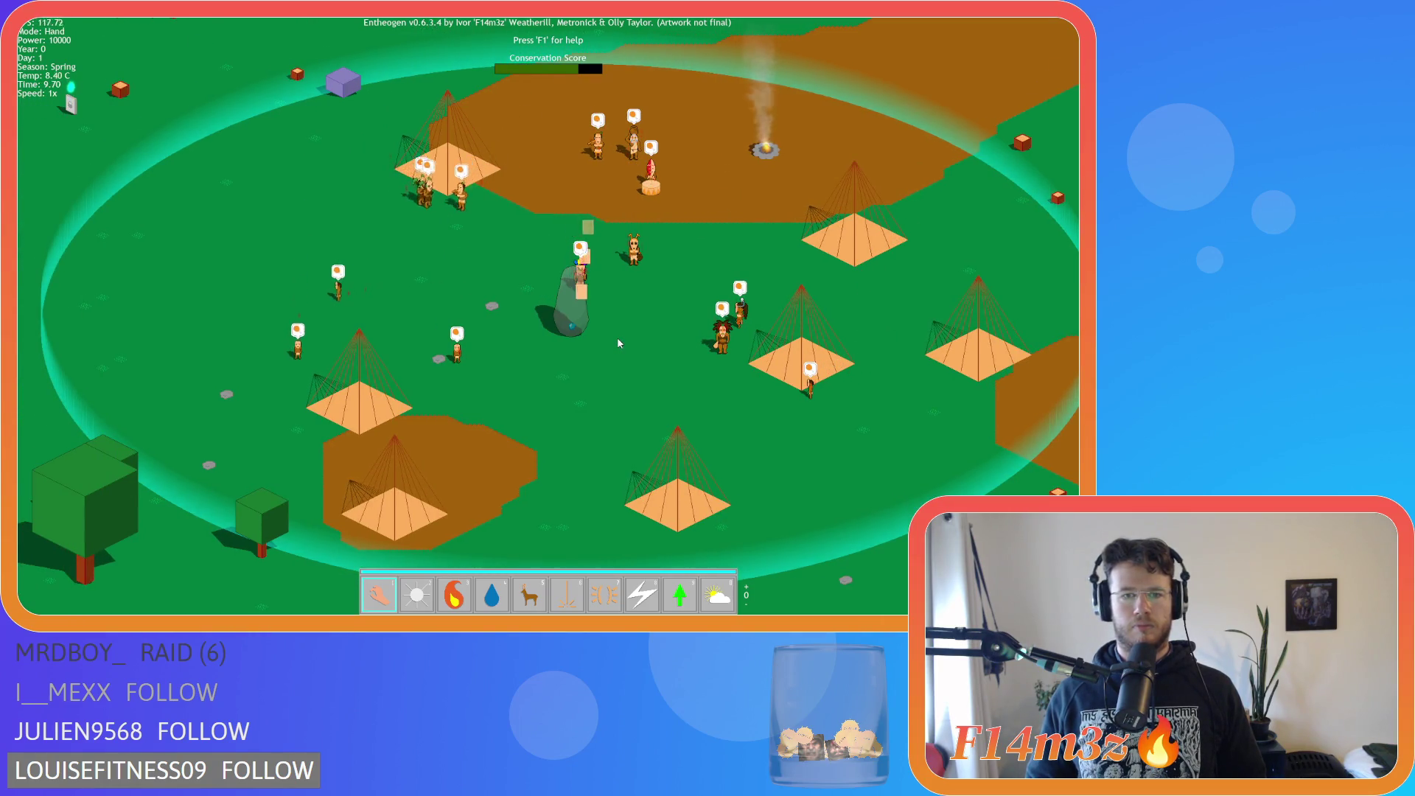
key(d)
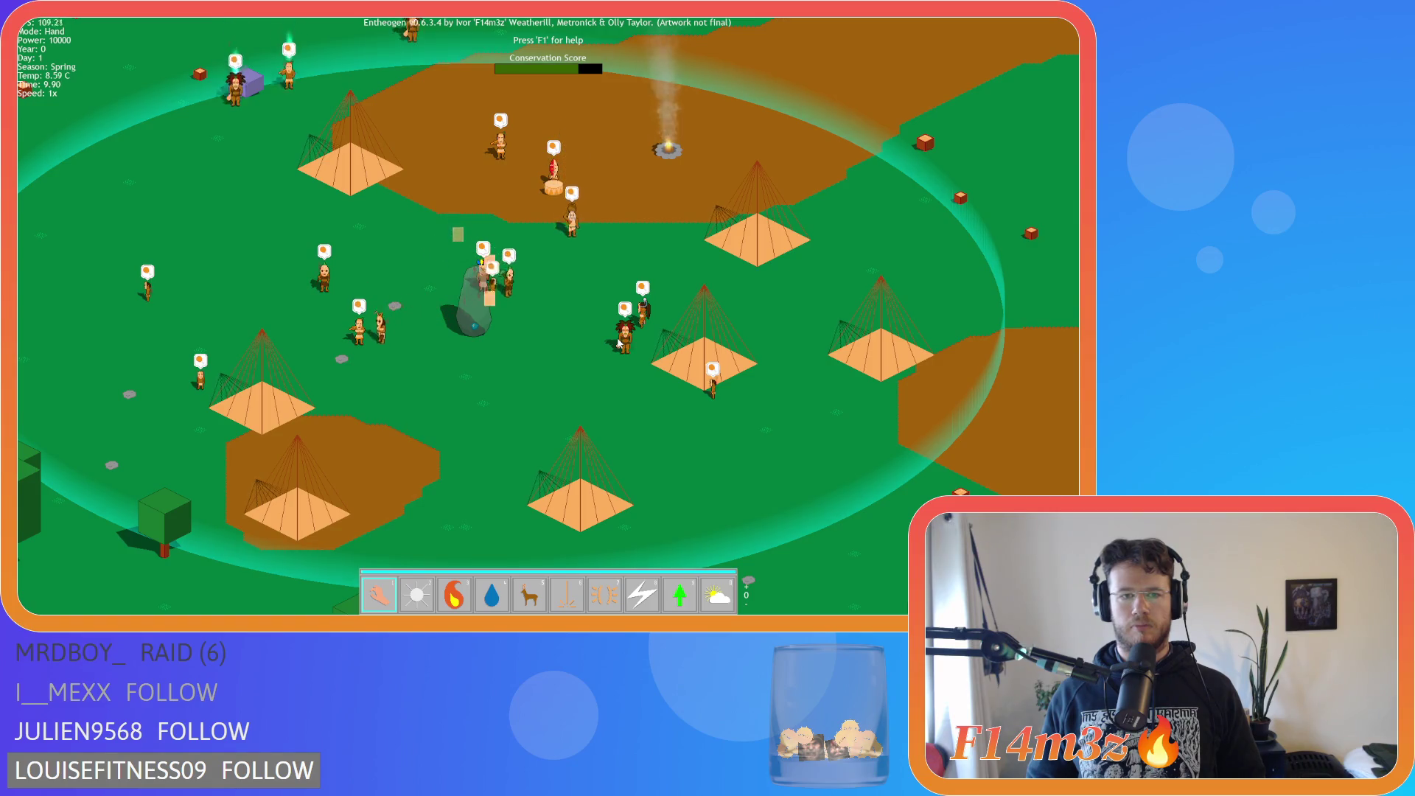
key(a)
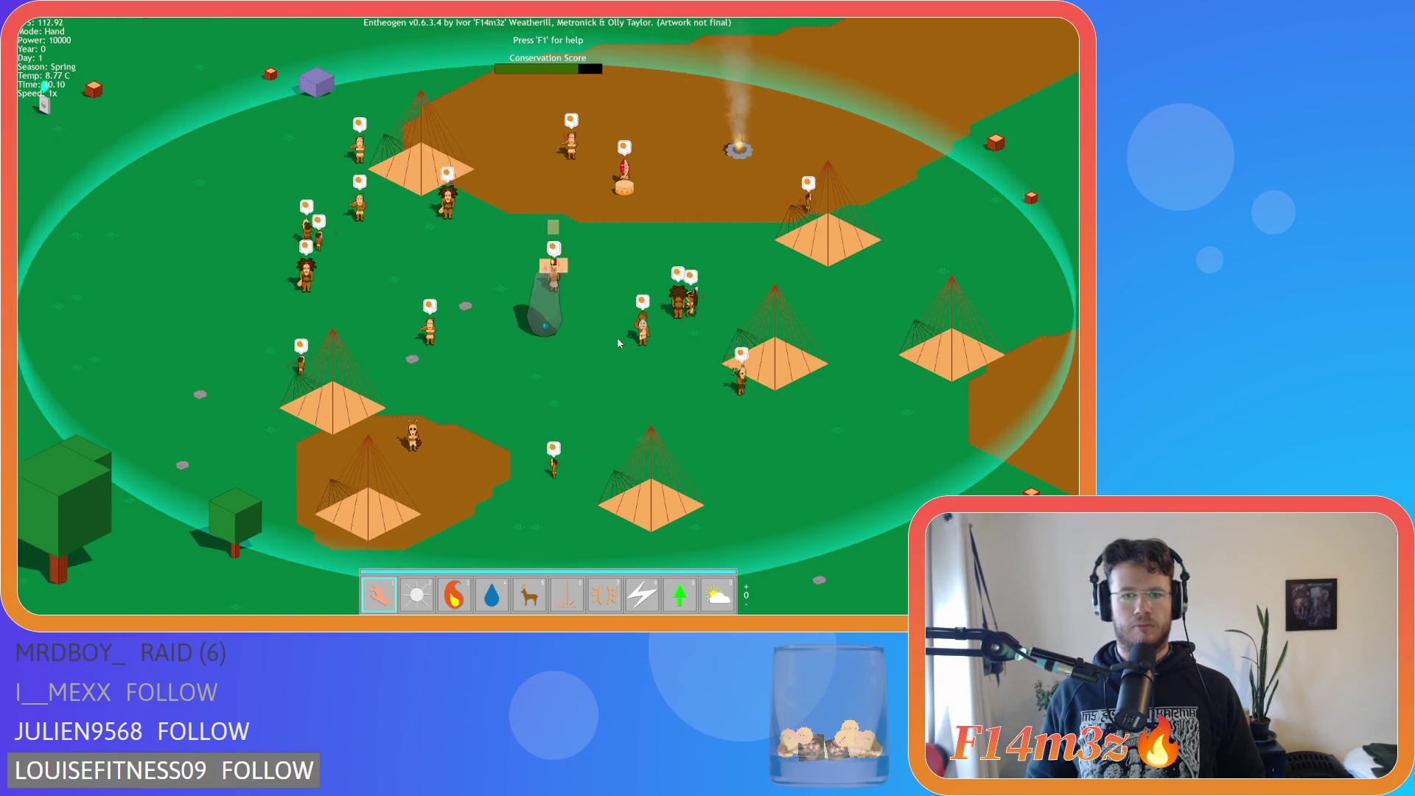
scroll(618, 343, down, 8)
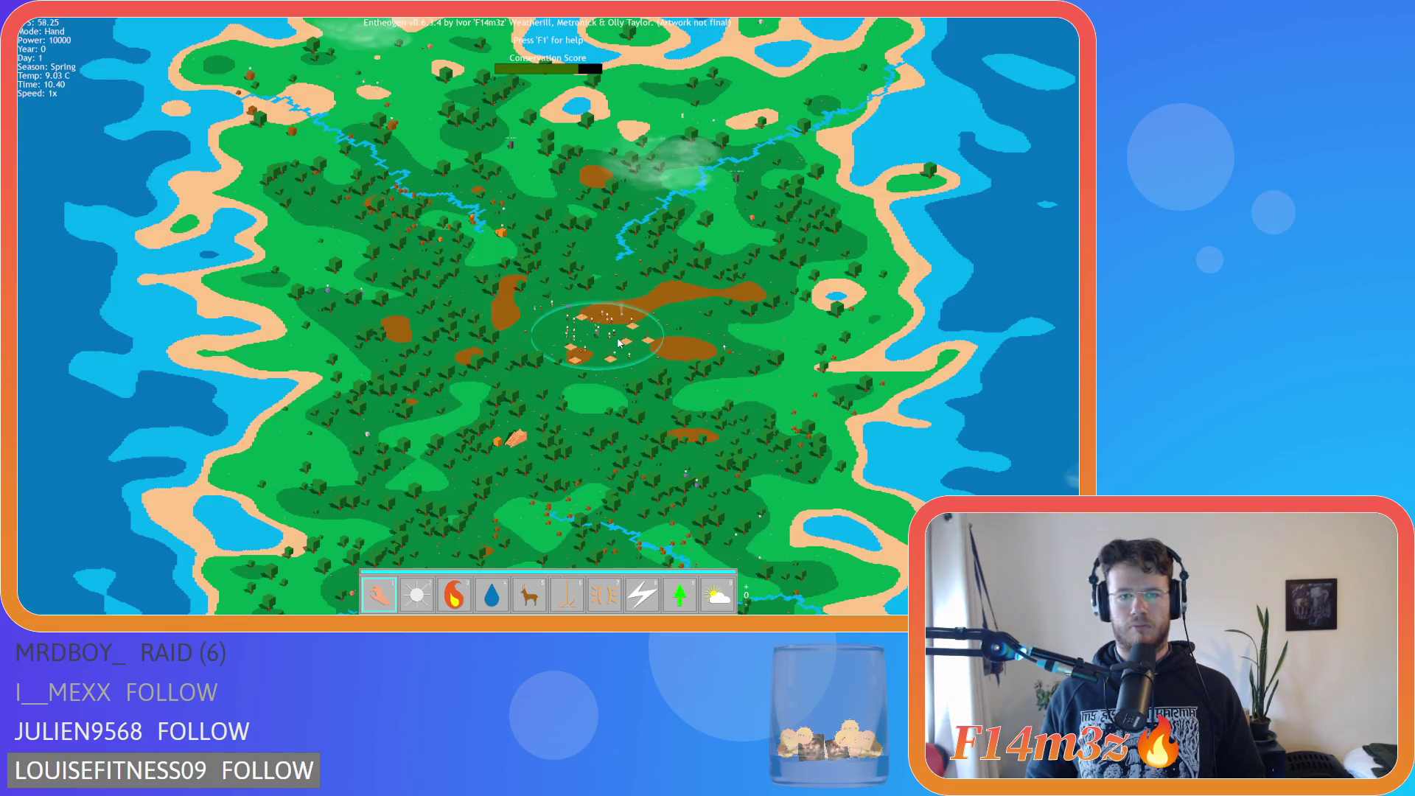
key(w)
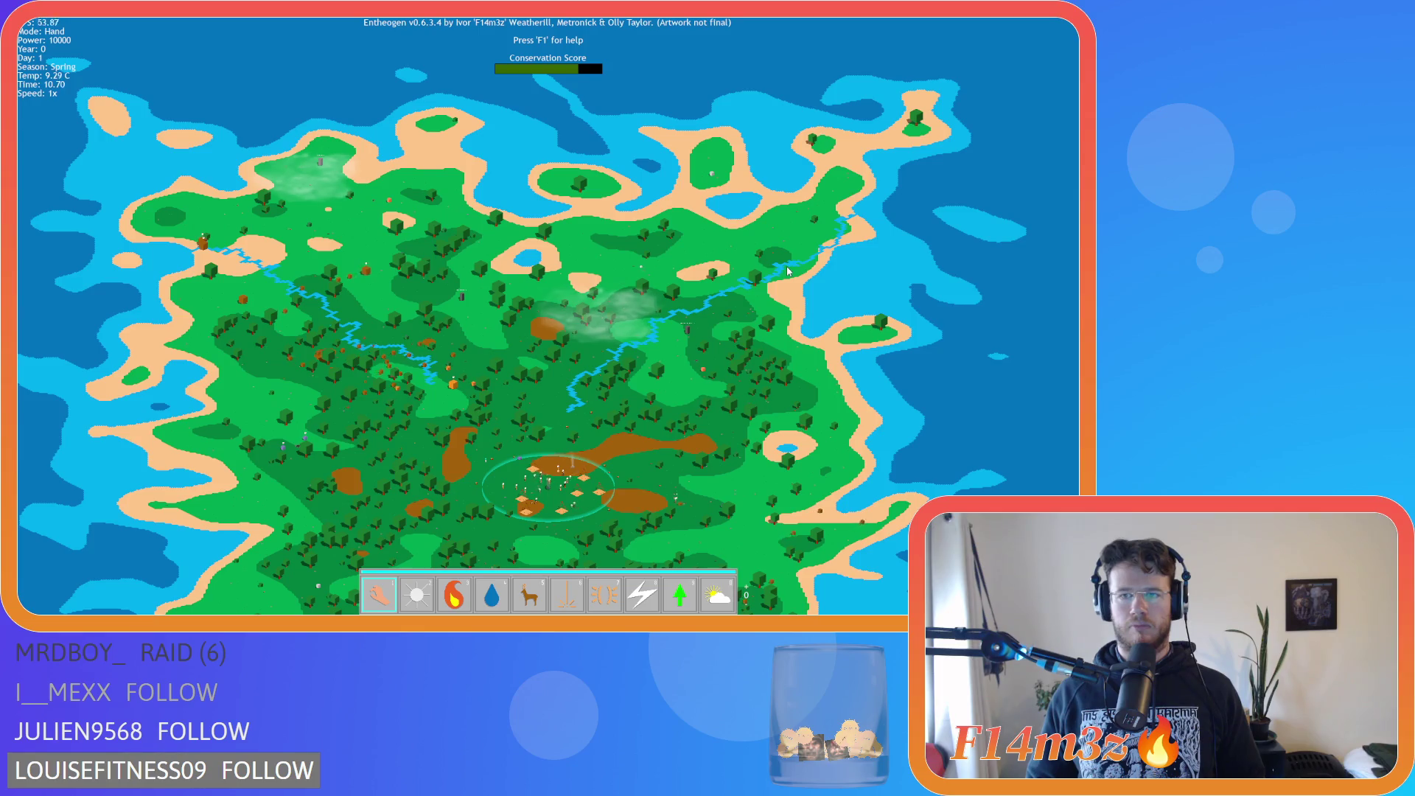
Zoom in over the island and central village, then quit the game back to the GameMaker IDE.
scroll(785, 272, up, 2)
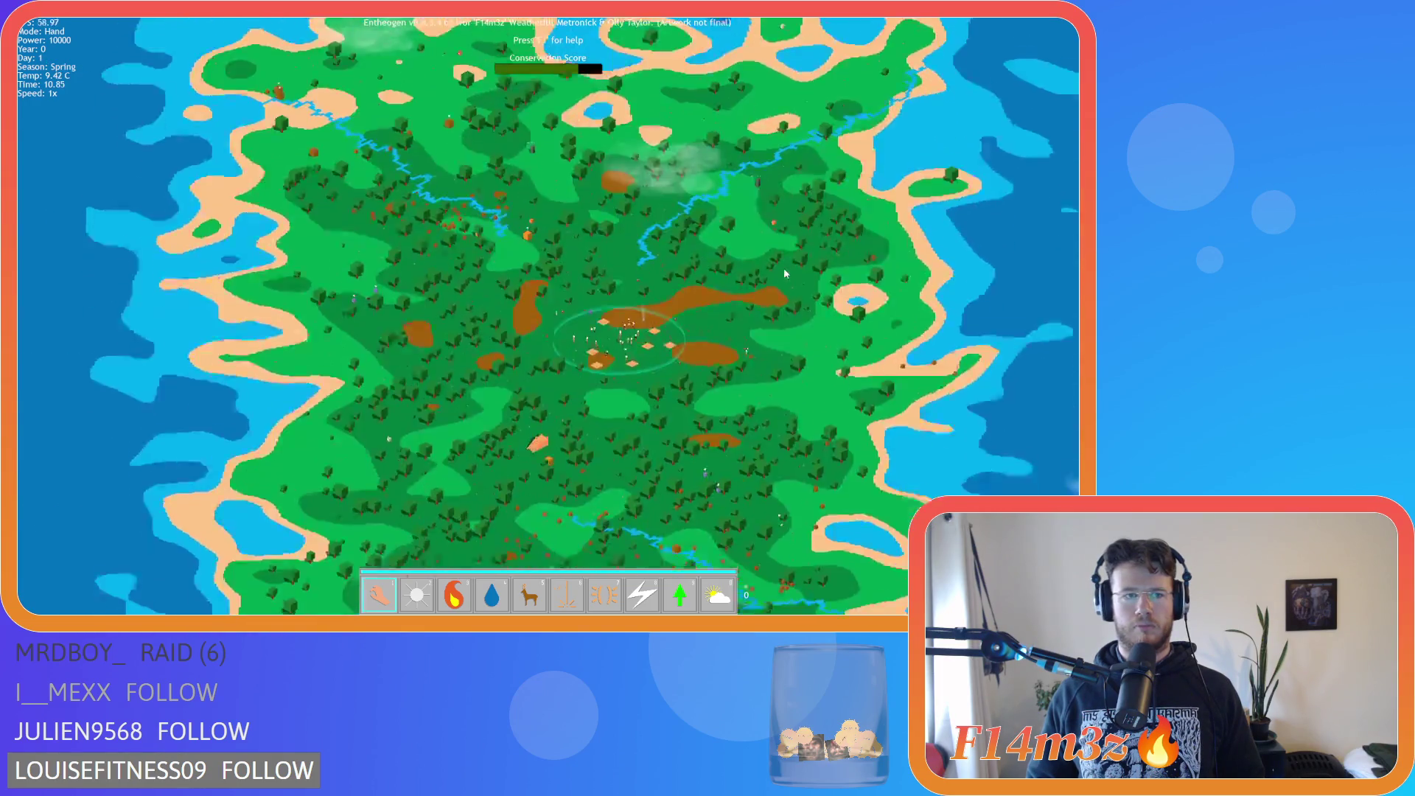
scroll(784, 273, down, 3)
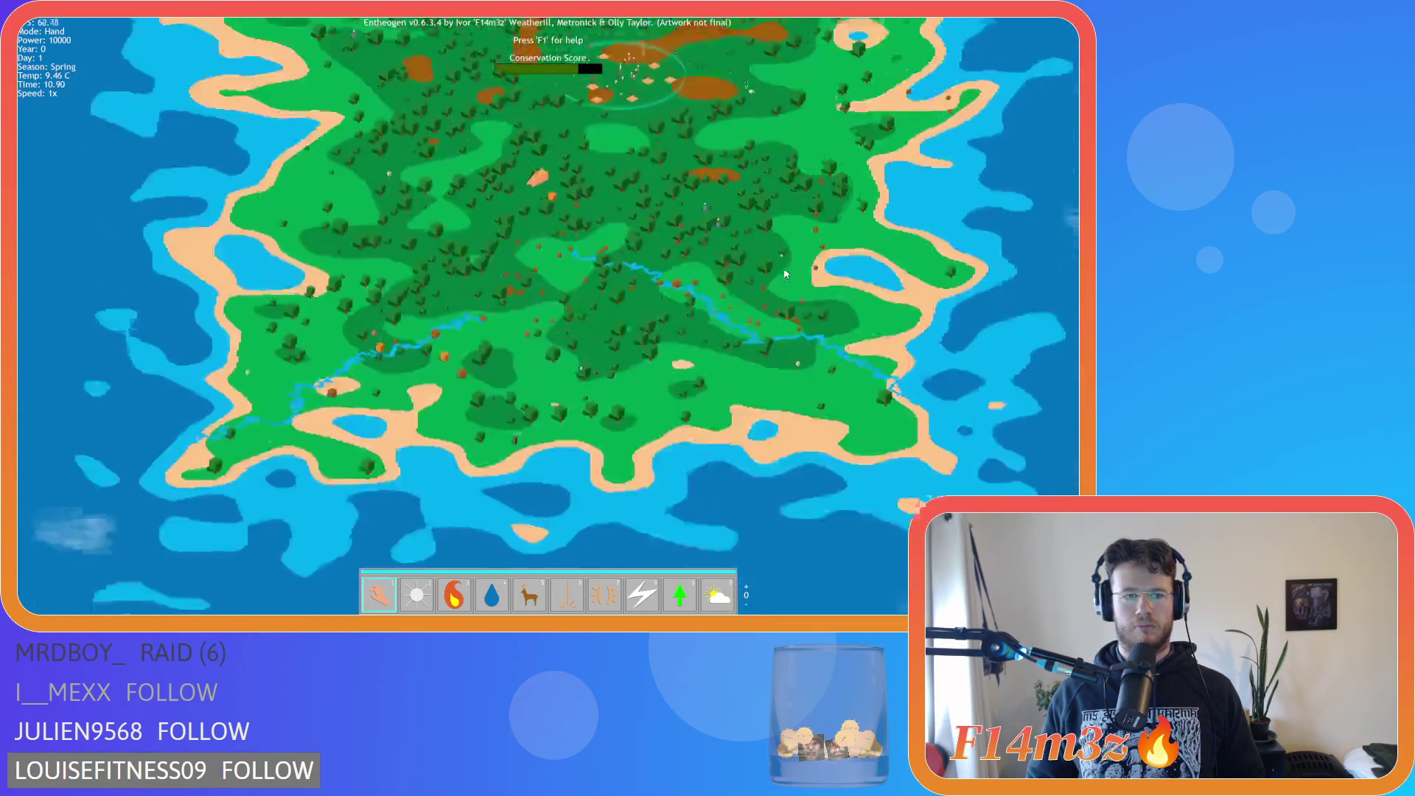
scroll(779, 280, up, 1)
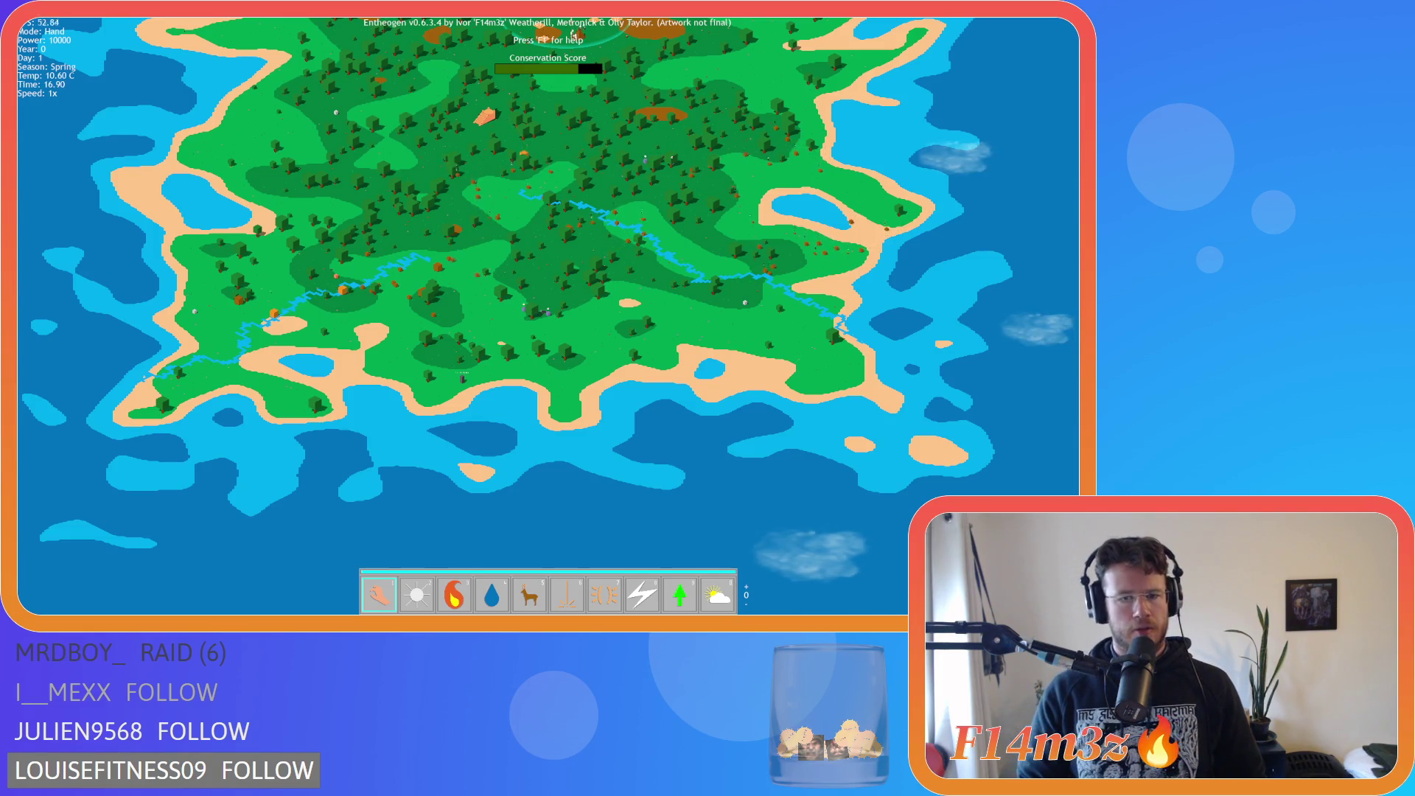
scroll(811, 127, up, 5)
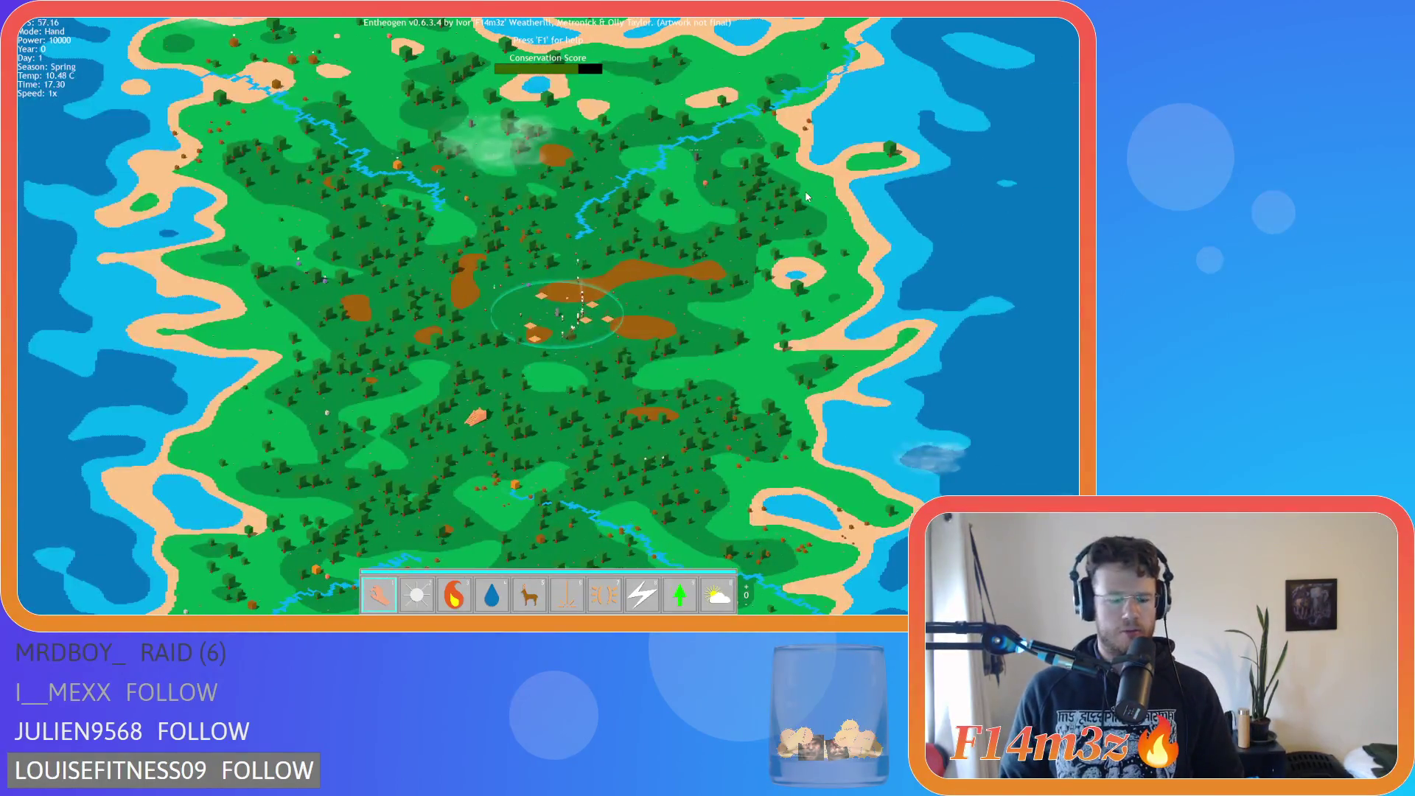
key(Escape)
key(y)
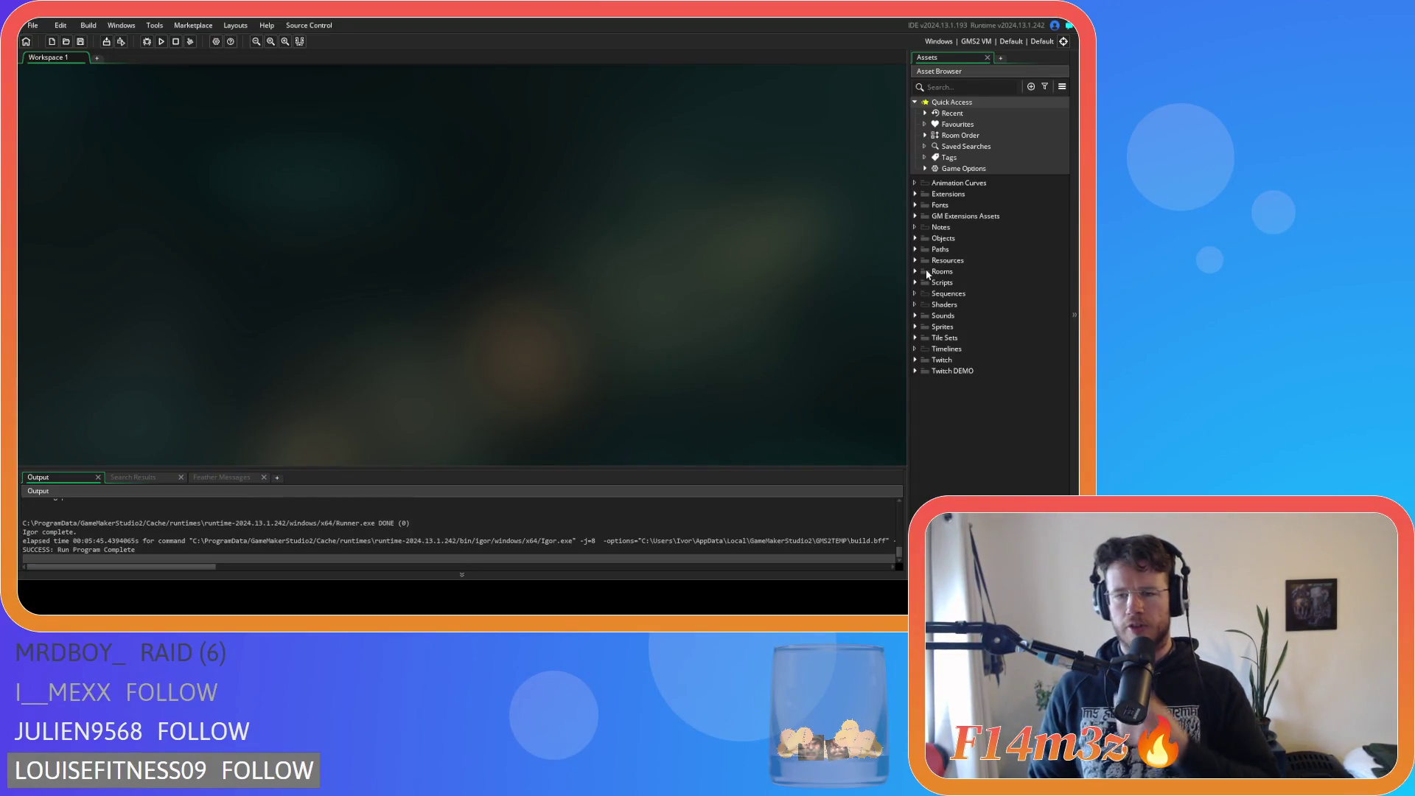
Expand the Objects folder to show categories such as Animal, Camera, Fungi, Lighting, Plants and Water.
click(917, 239)
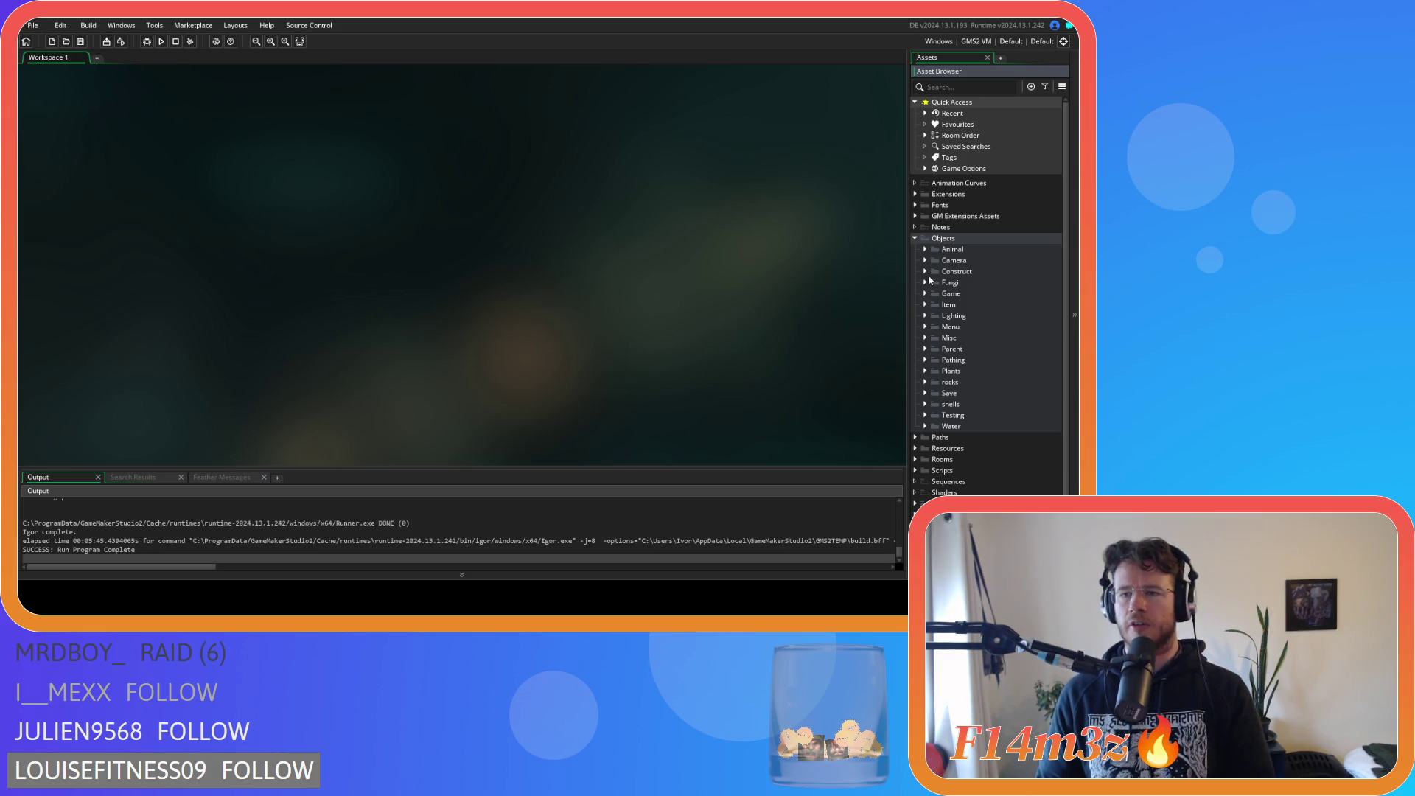
Peek into the Fungi and Animal categories, then expand the Construct category.
click(926, 281)
click(927, 280)
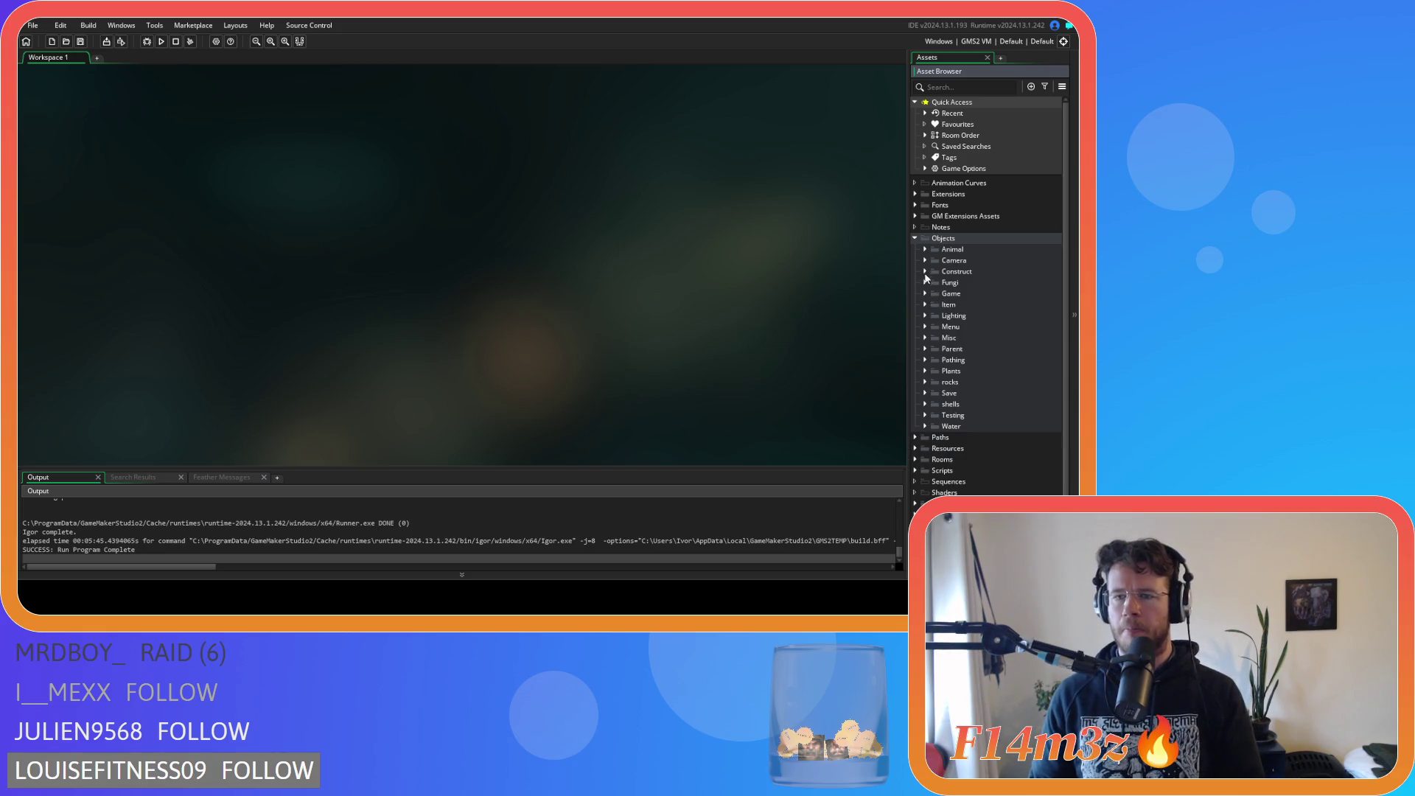
click(926, 249)
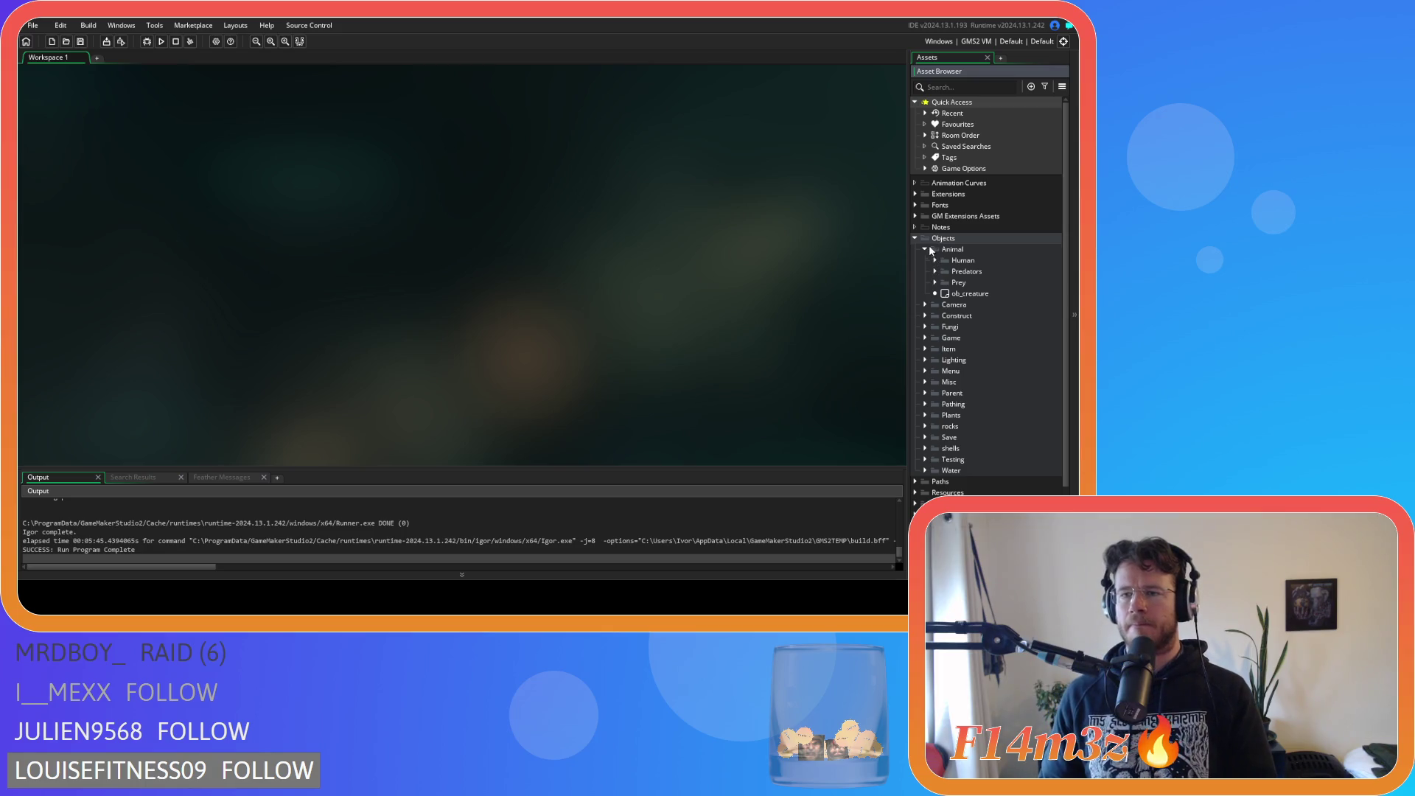
click(926, 250)
click(926, 272)
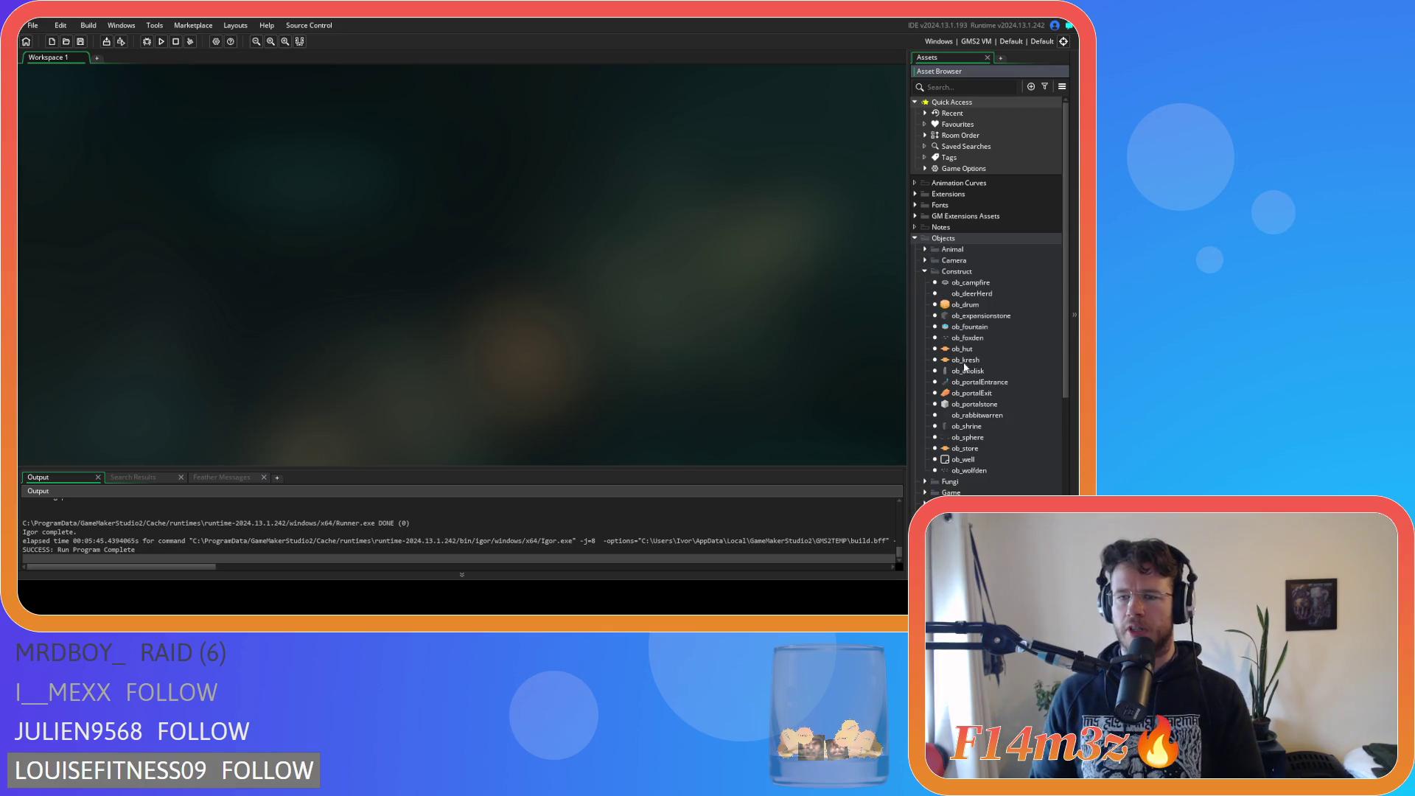
Open ob_store's Create event, which declares firewood, wood and required_lumber = 5.
double_click(979, 450)
click(252, 164)
scroll(642, 341, down, 9)
scroll(655, 346, up, 5)
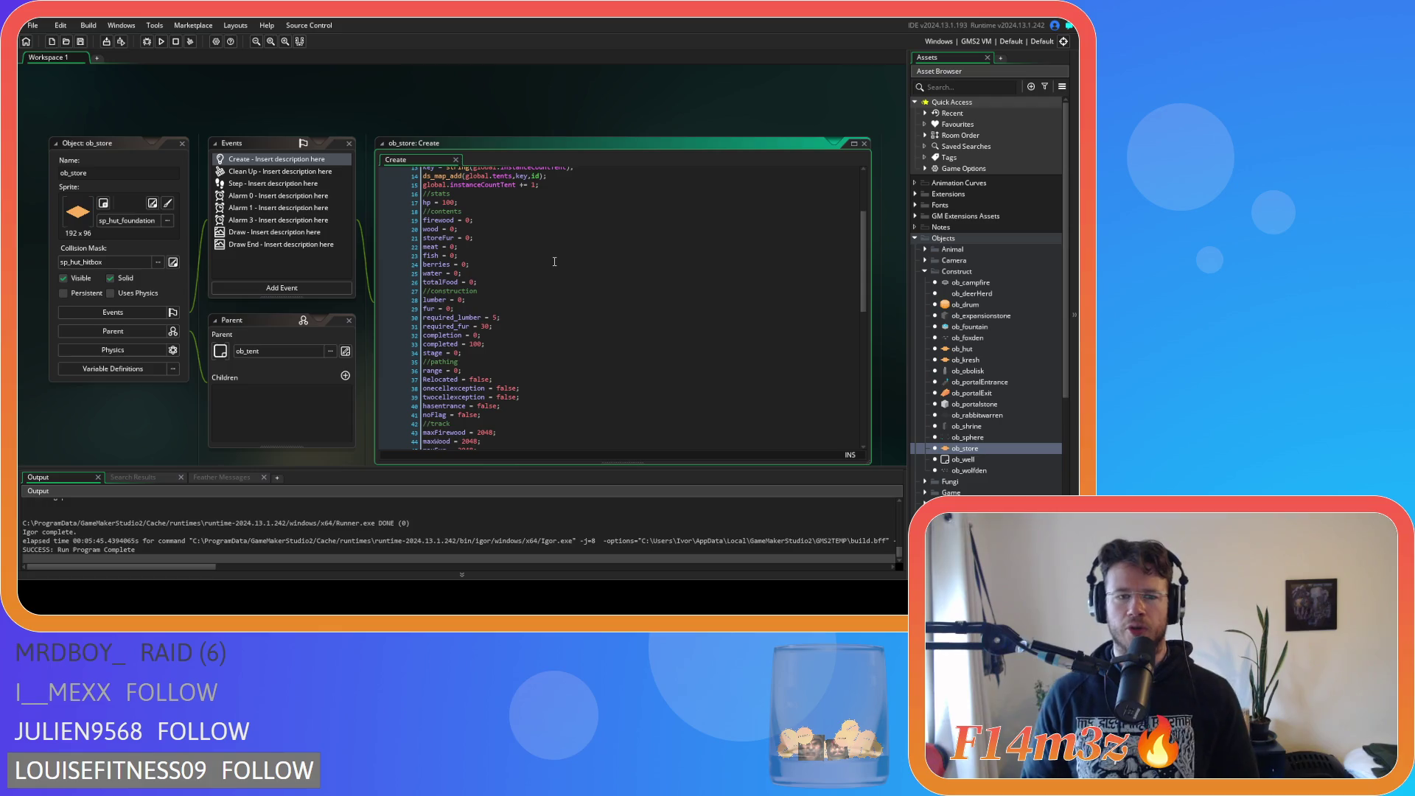
drag(422, 230, 467, 232)
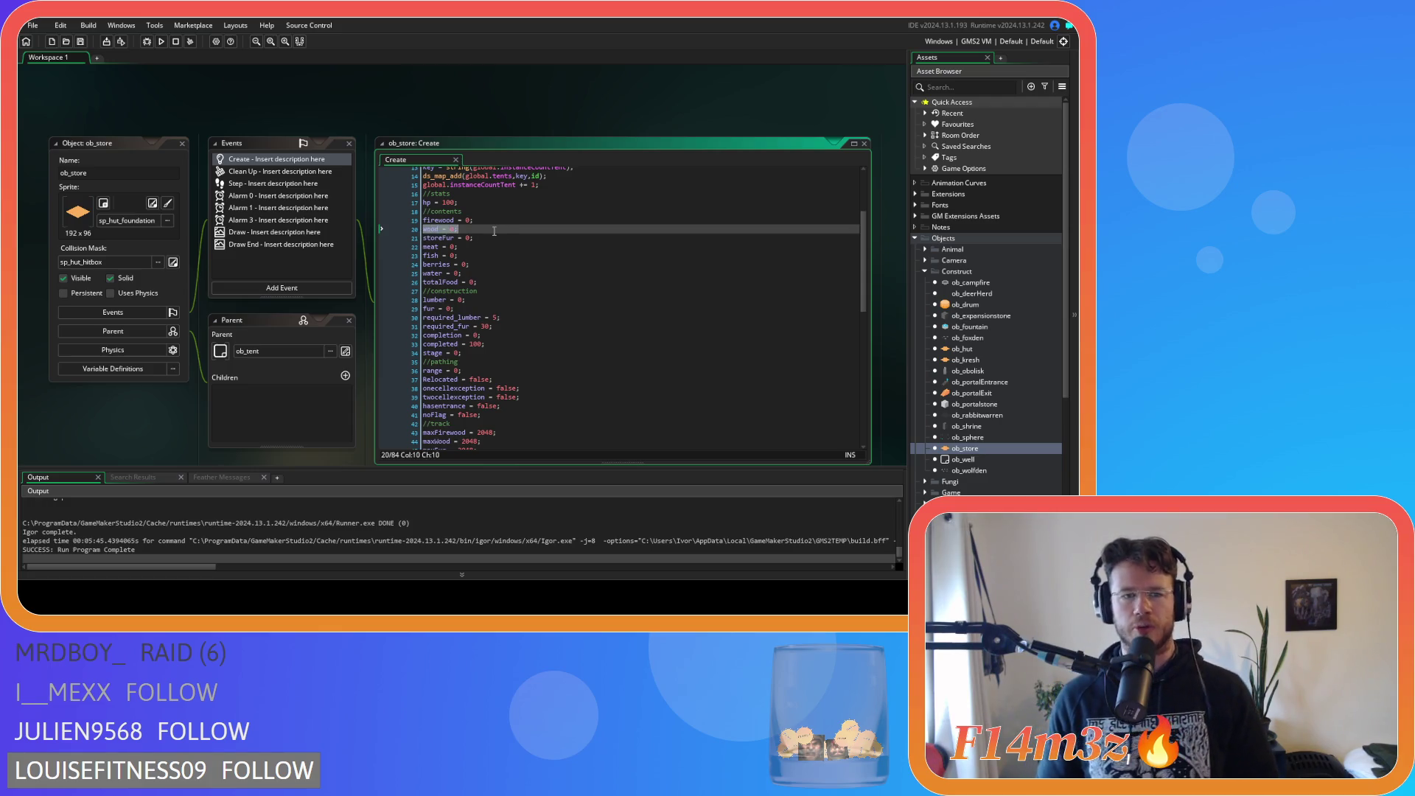
click(494, 230)
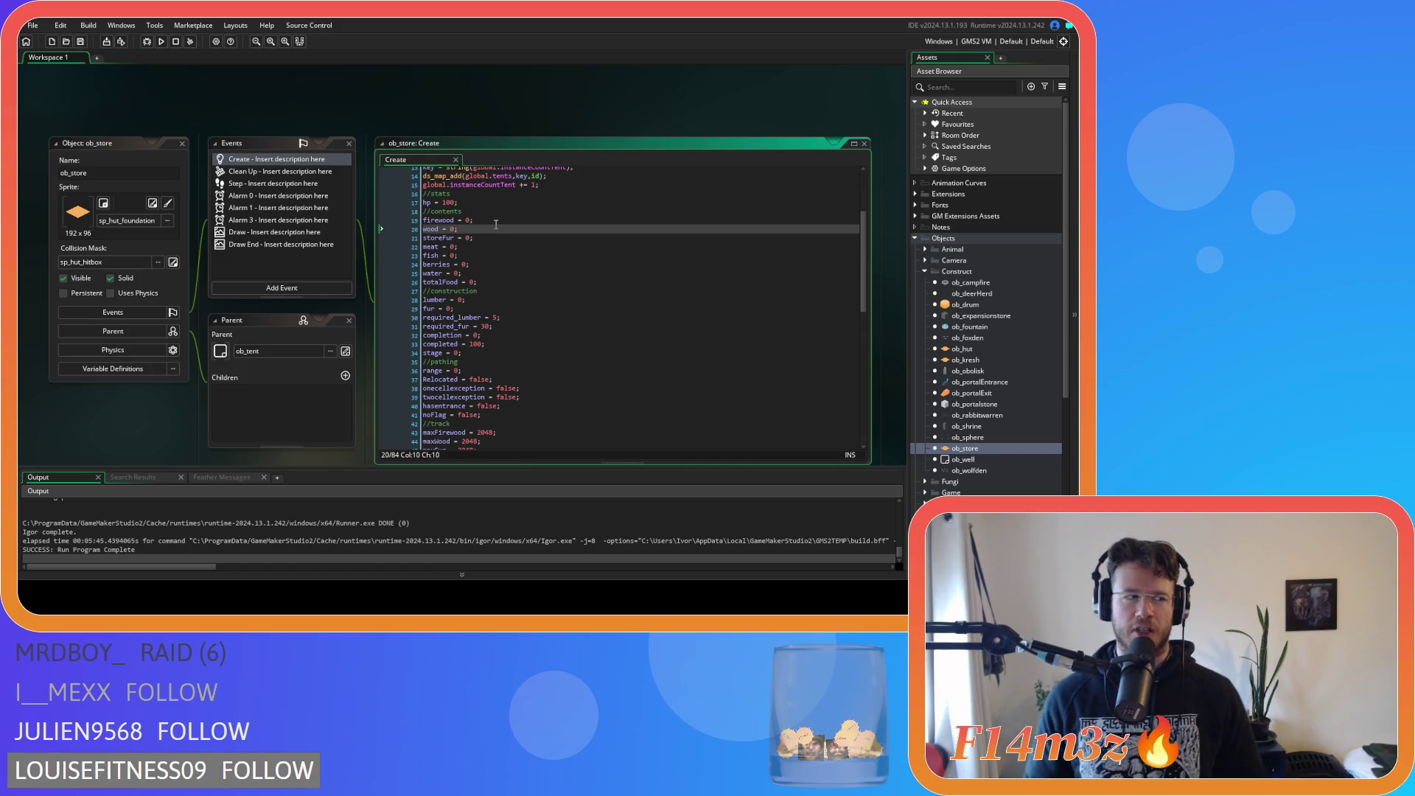
click(609, 224)
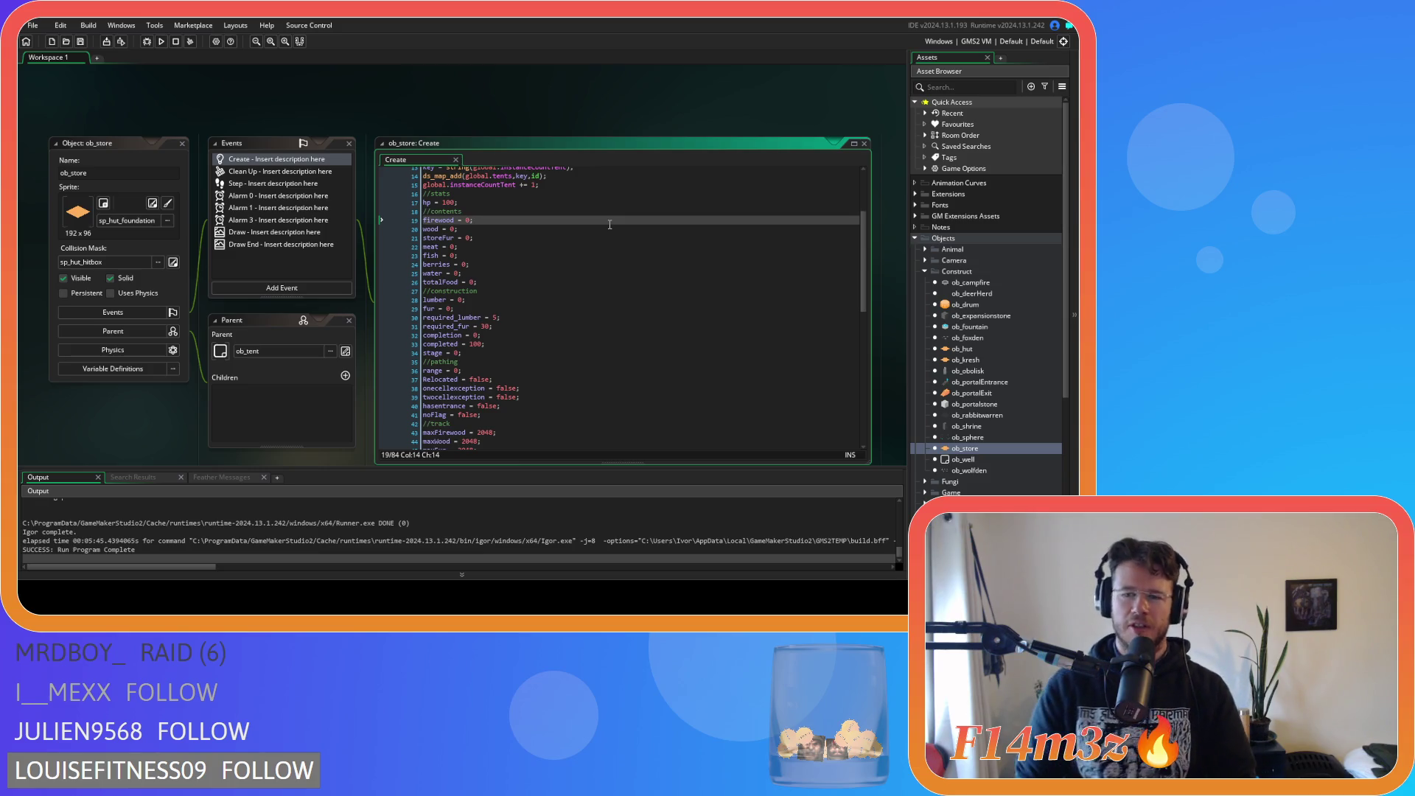
right_click(475, 115)
Close all open editor windows, collapse the Construct and Objects folders, then bring up Game Options.
mouse_move(482, 126)
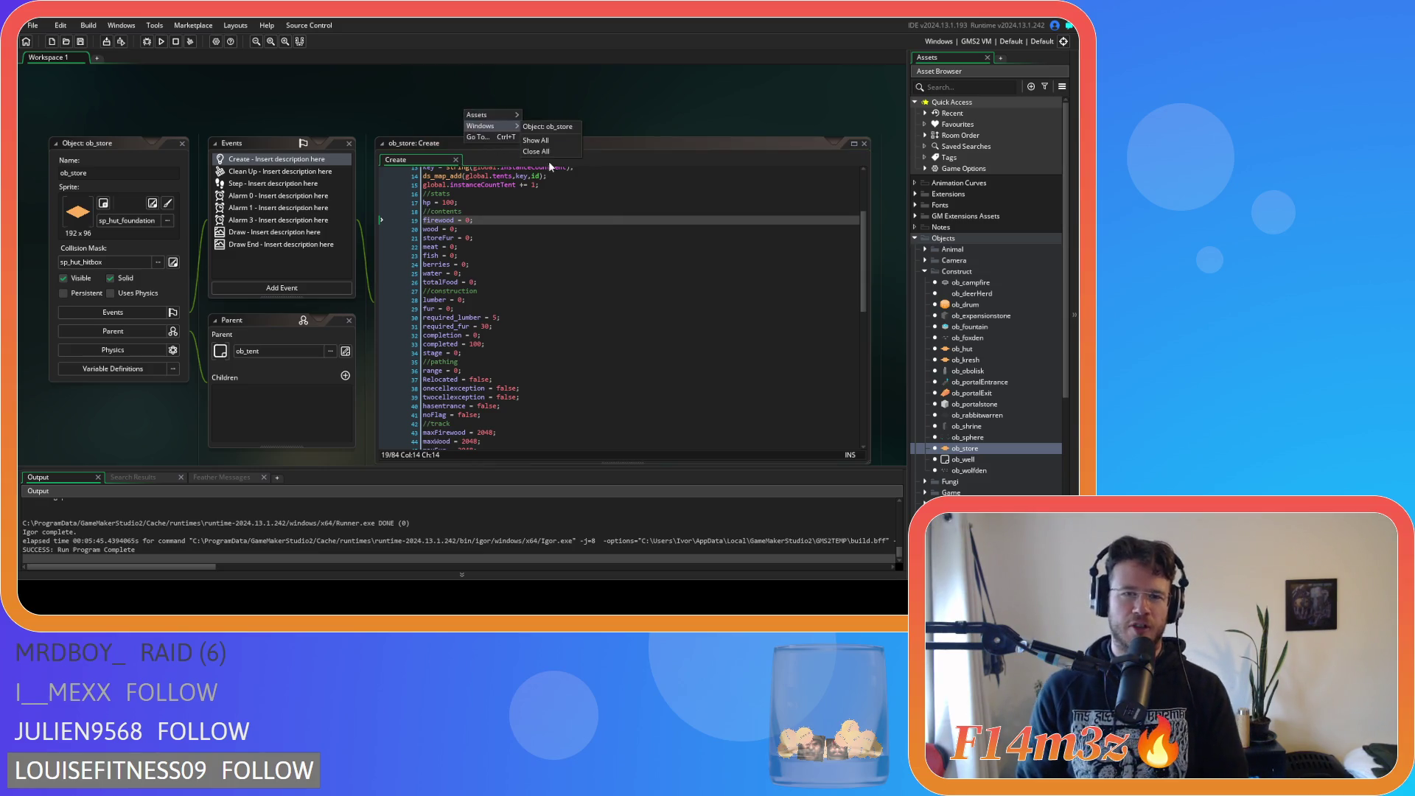
click(553, 155)
click(924, 271)
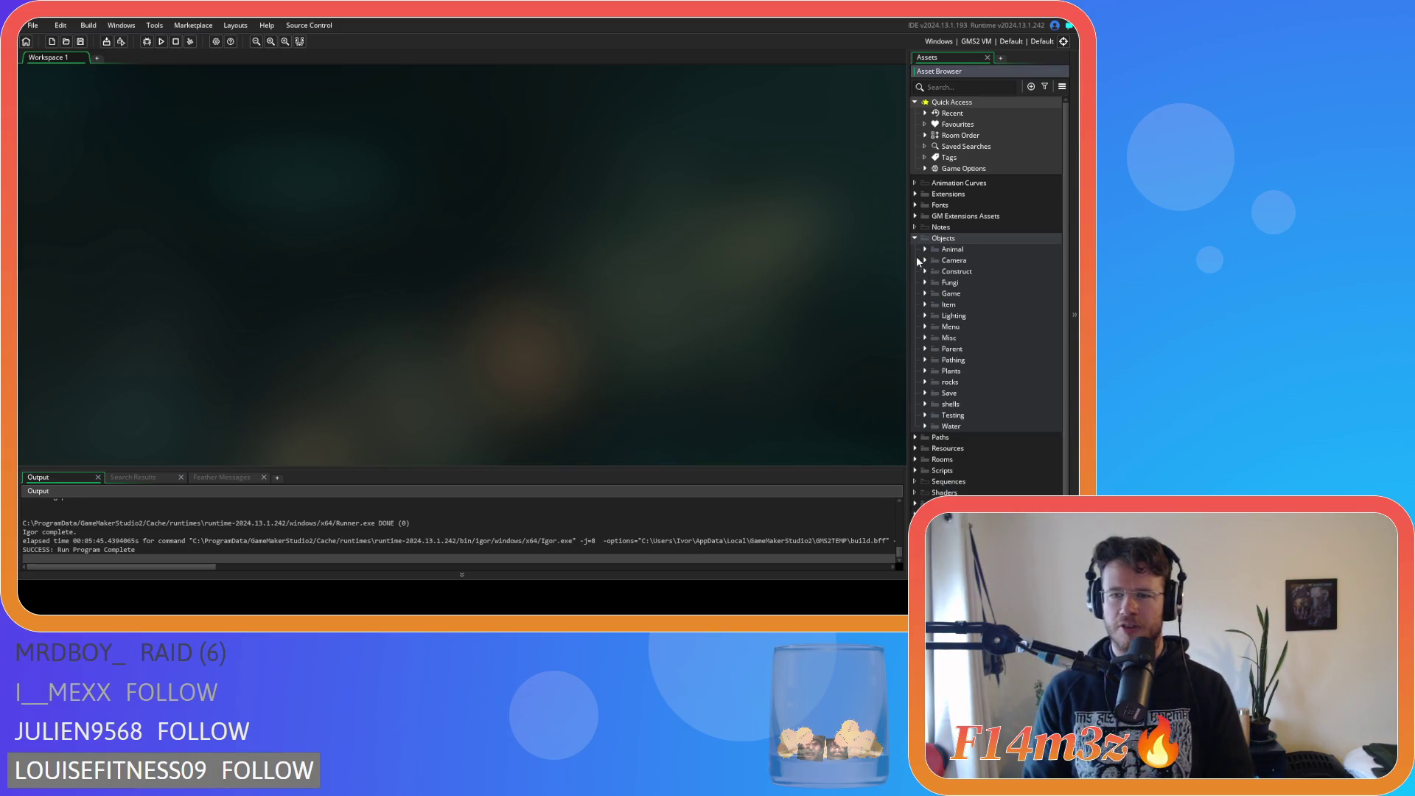
click(916, 238)
click(307, 89)
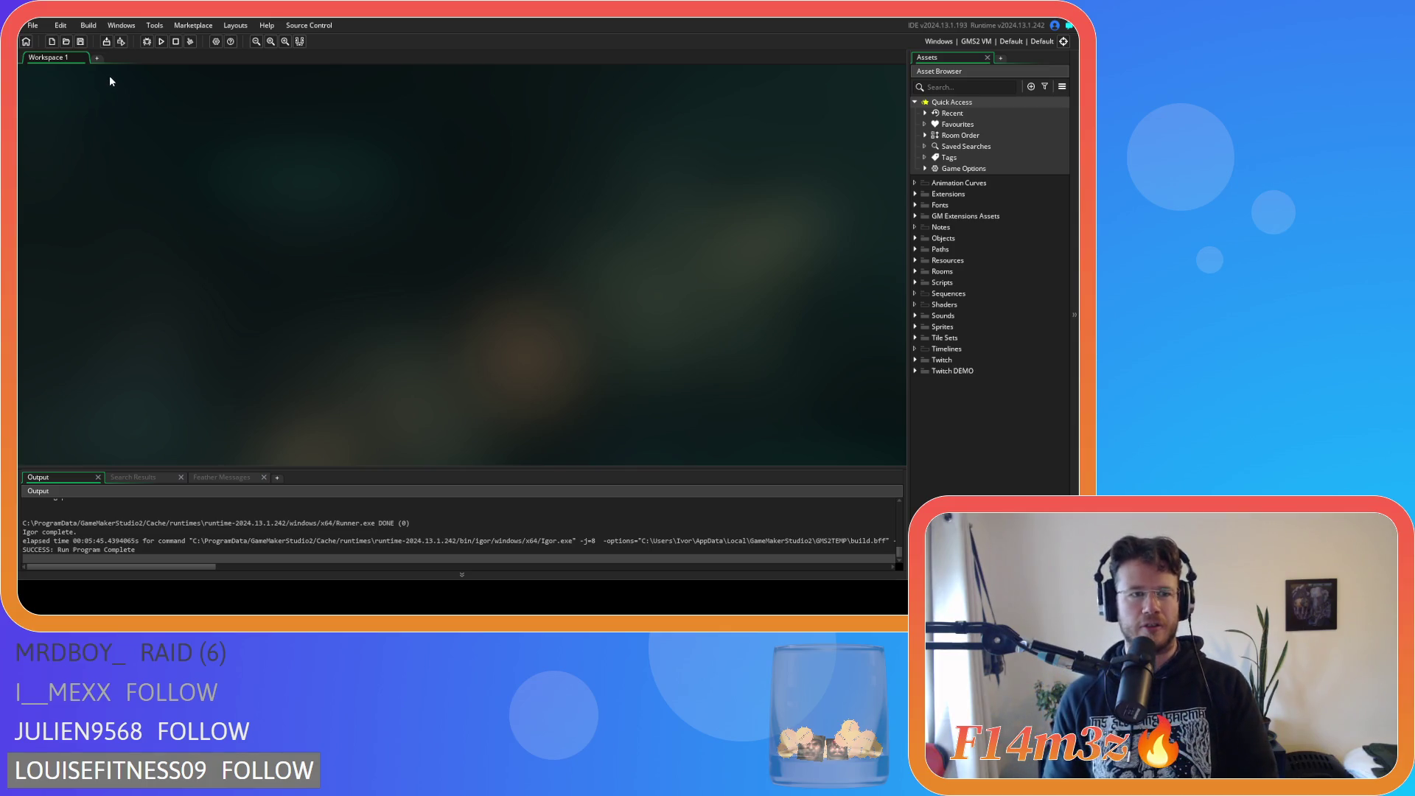
click(216, 41)
Review the Windows general settings in Game Options and accept them with OK.
click(96, 169)
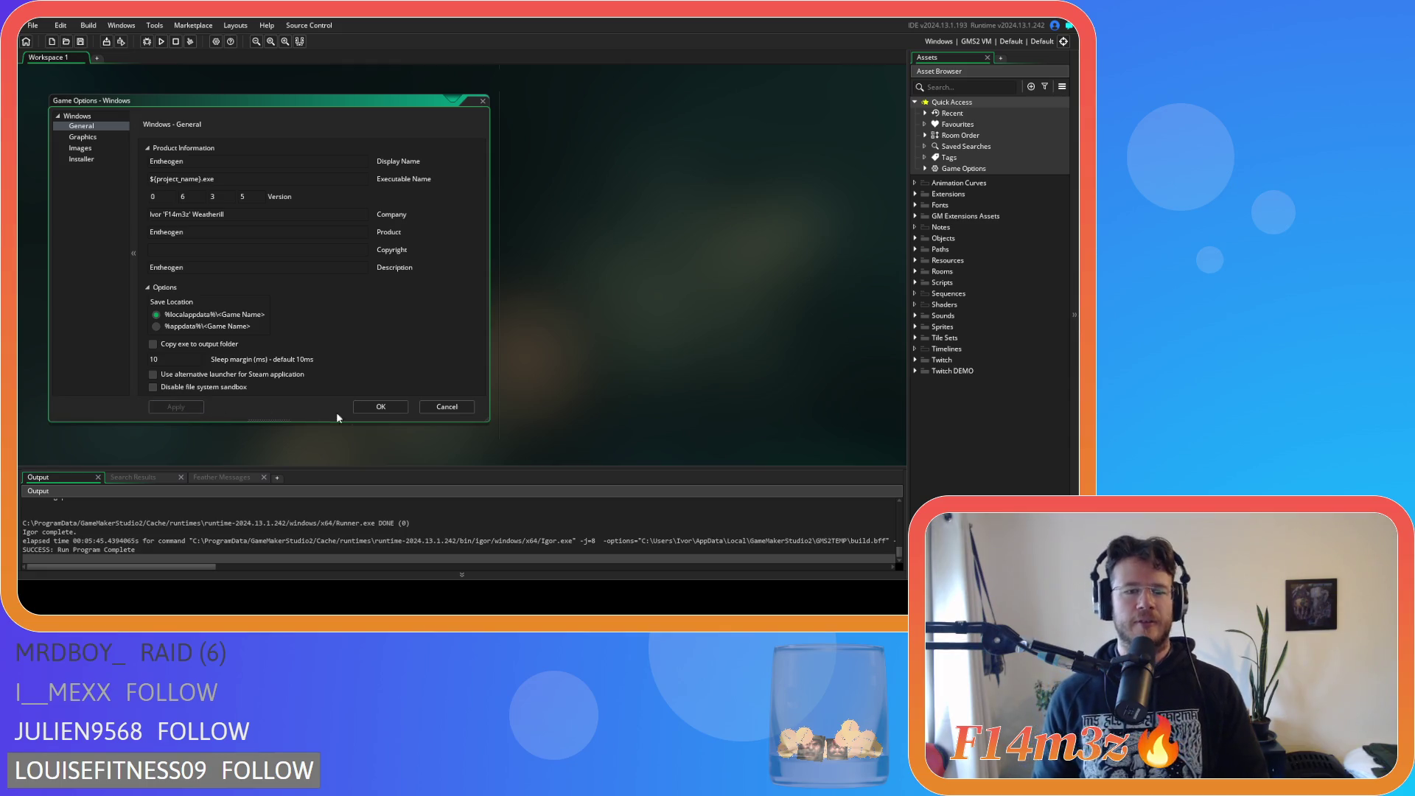
click(392, 404)
right_click(628, 232)
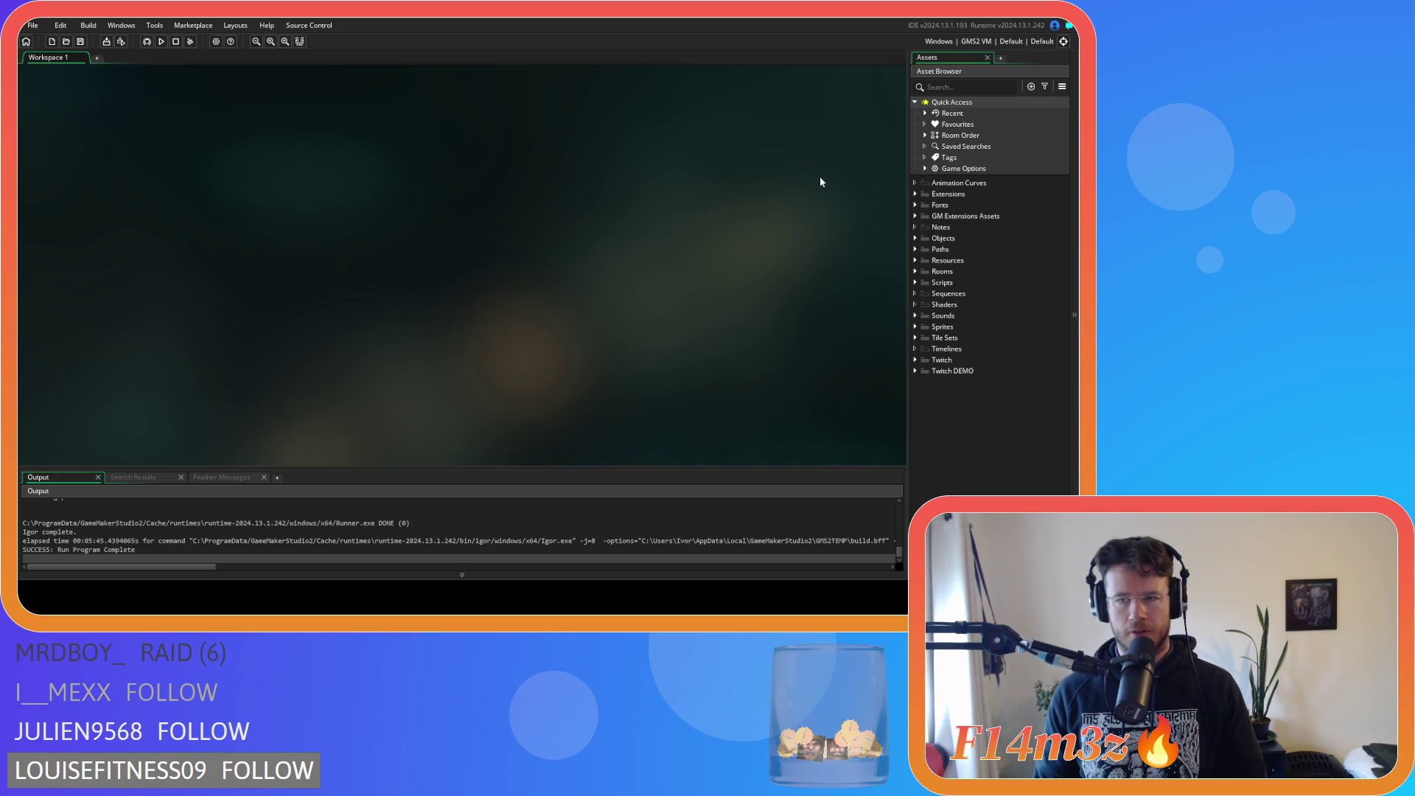
Switch the compile target to GMS2 YYC and start creating an executable.
click(977, 41)
click(744, 82)
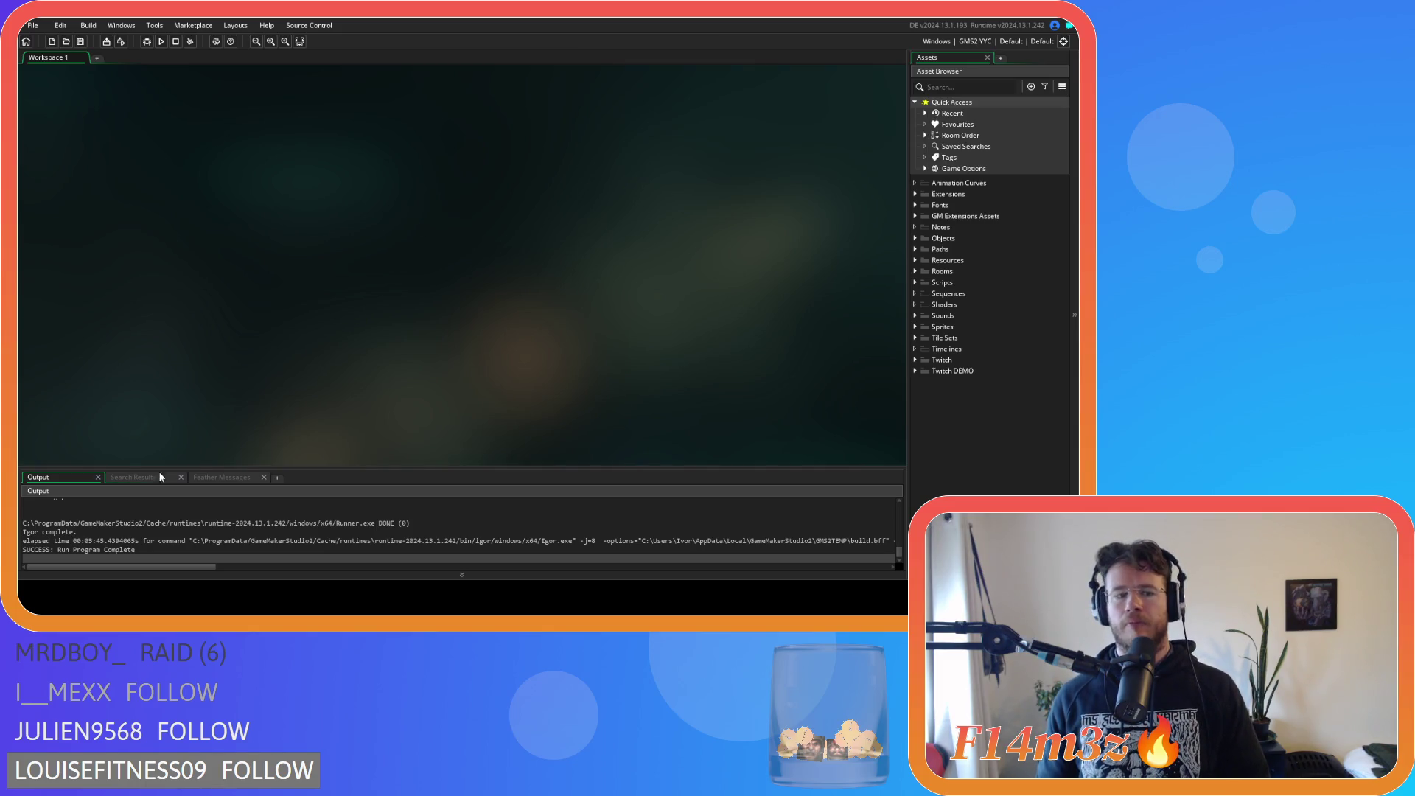
click(106, 41)
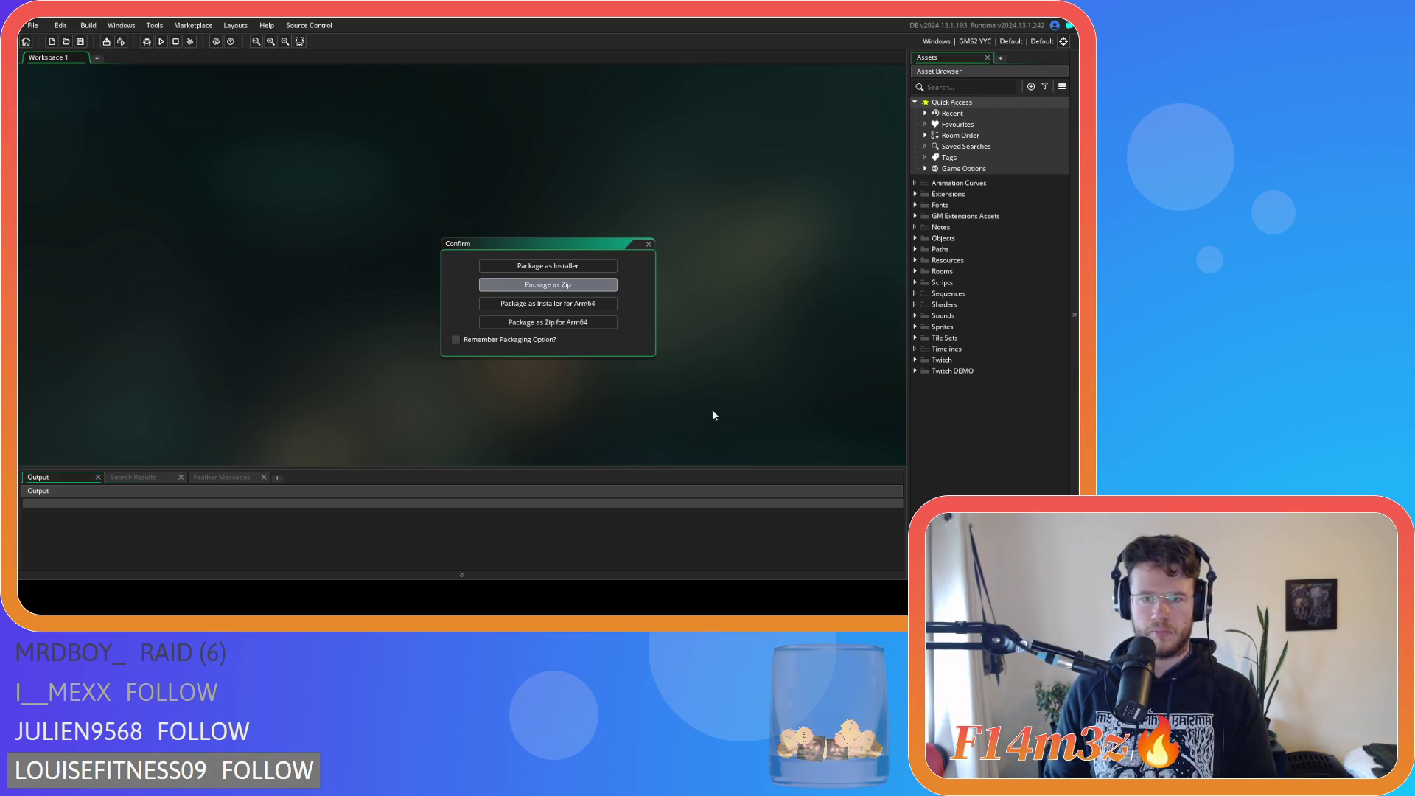
Confirm Package as Zip to start the YYC build.
key(Return)
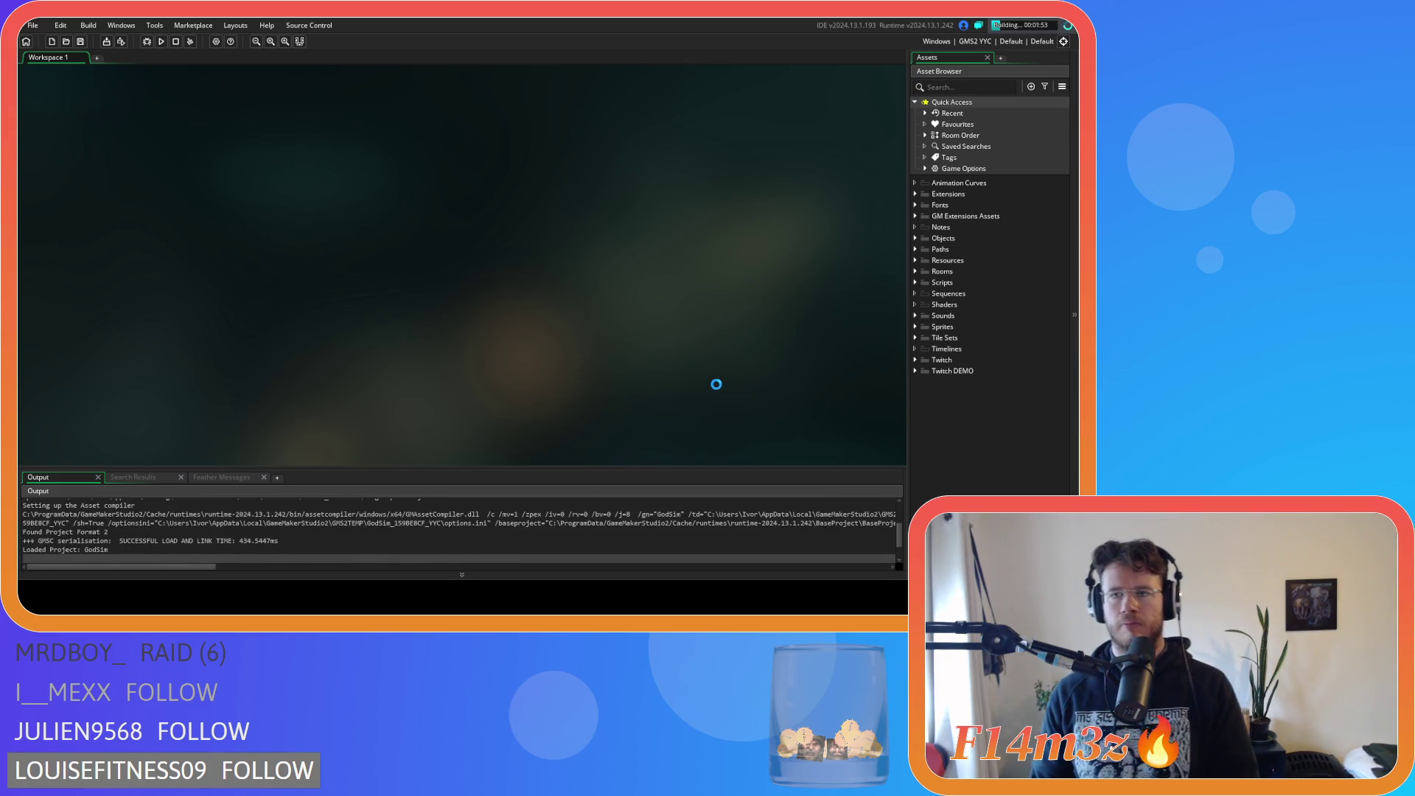
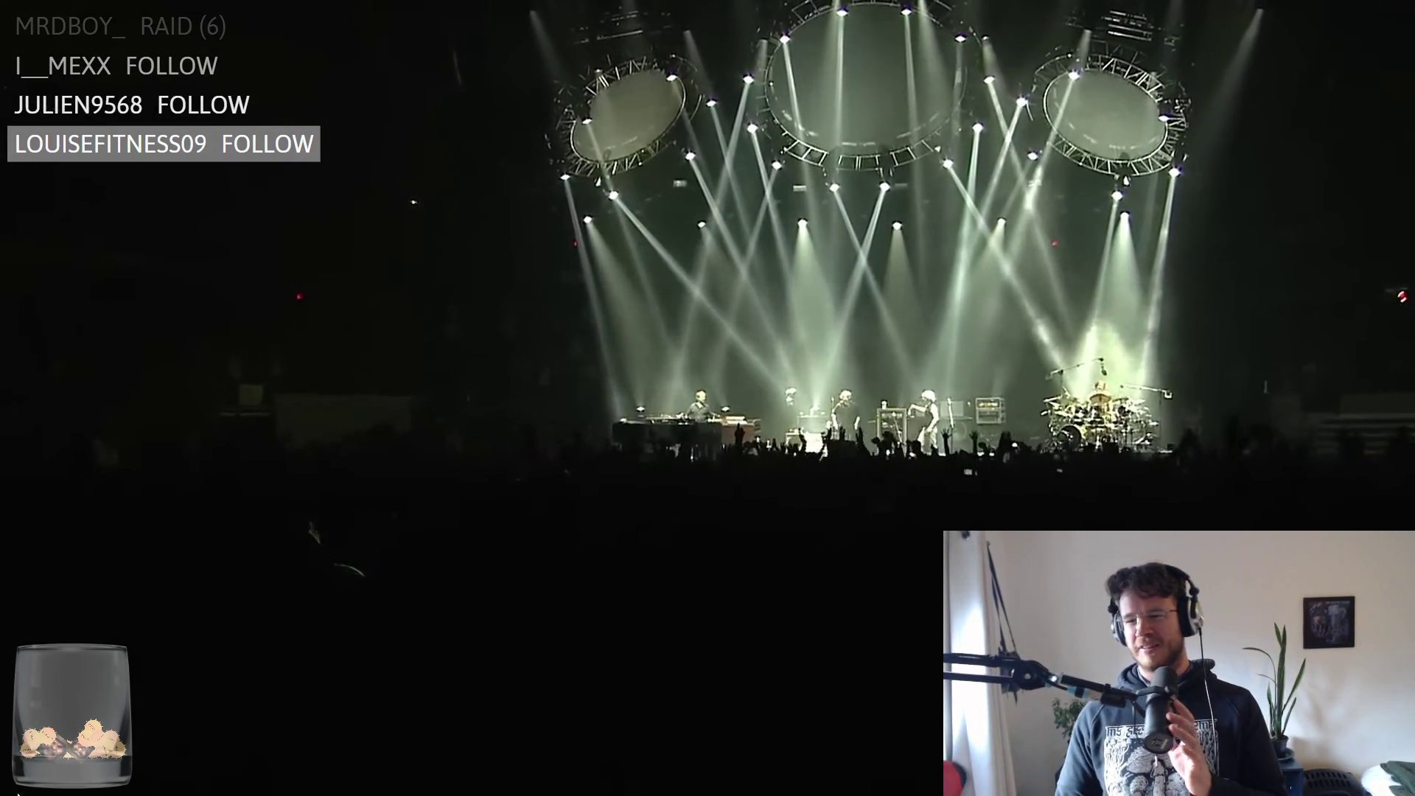
Exit full-screen so the Phish 6/8/12 'Character Zero' video keeps playing in the regular browser window.
mouse_move(774, 753)
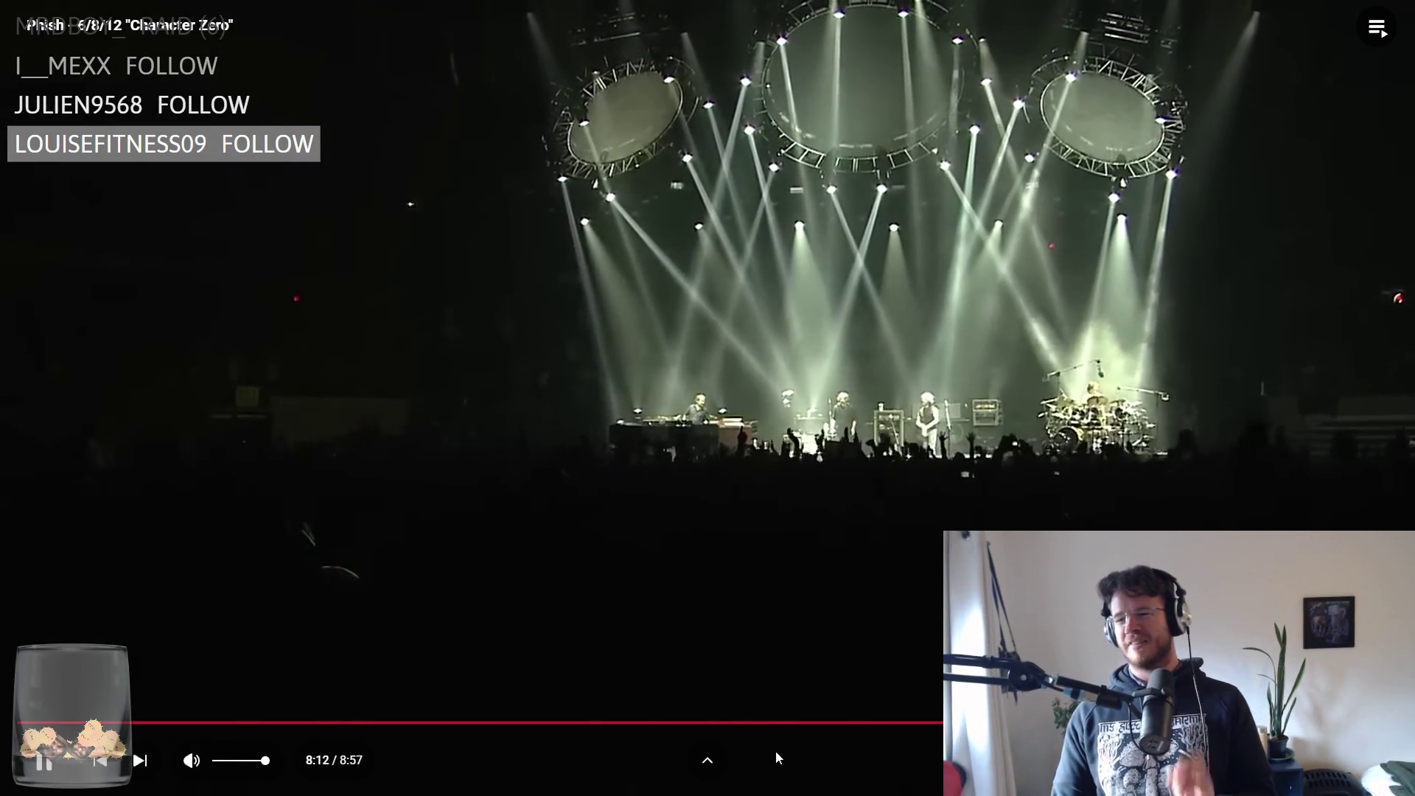
key(Escape)
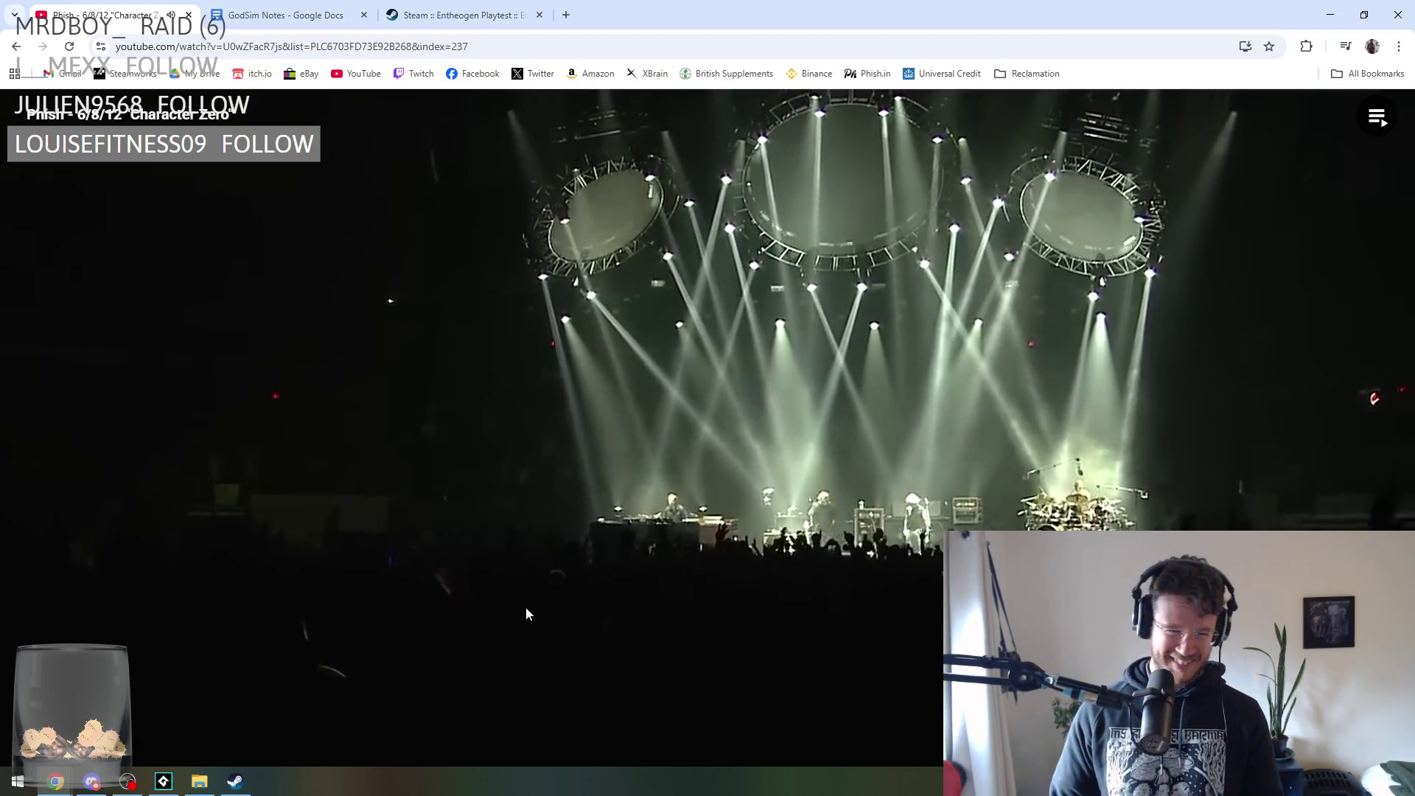